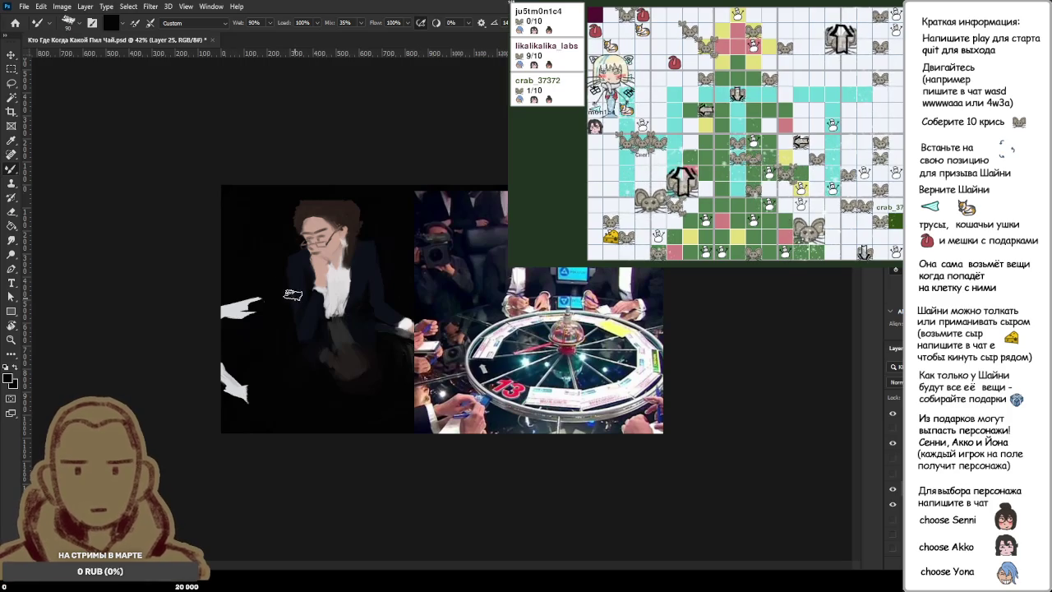
Step: Sample dark brown and paint the hair across the top and left of the head, undoing the last stroke
scroll(206, 213, "up", 5)
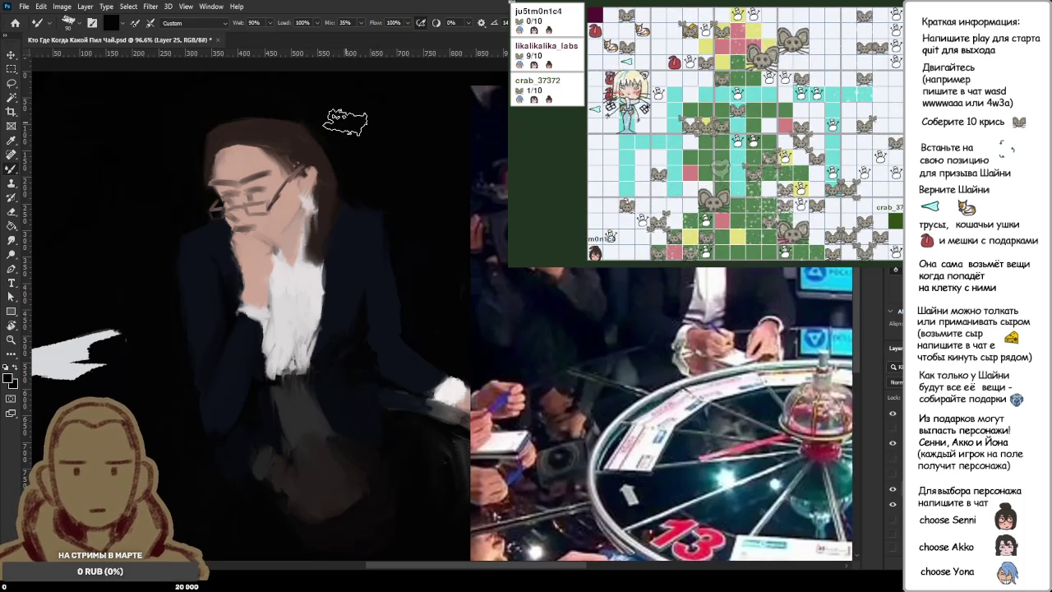
scroll(342, 123, "up", 3)
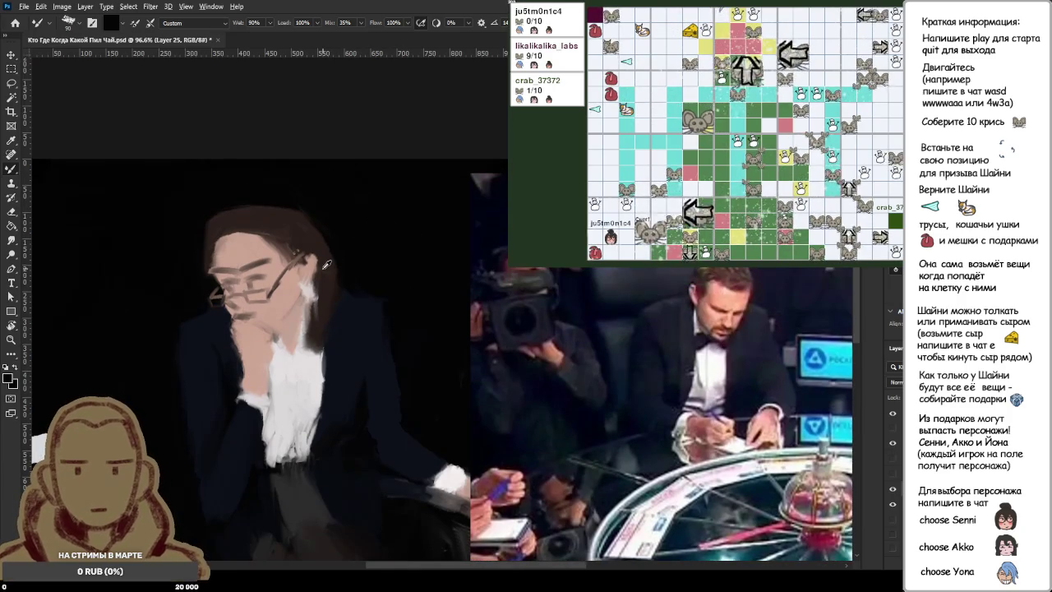
left_click(237, 215, "alt")
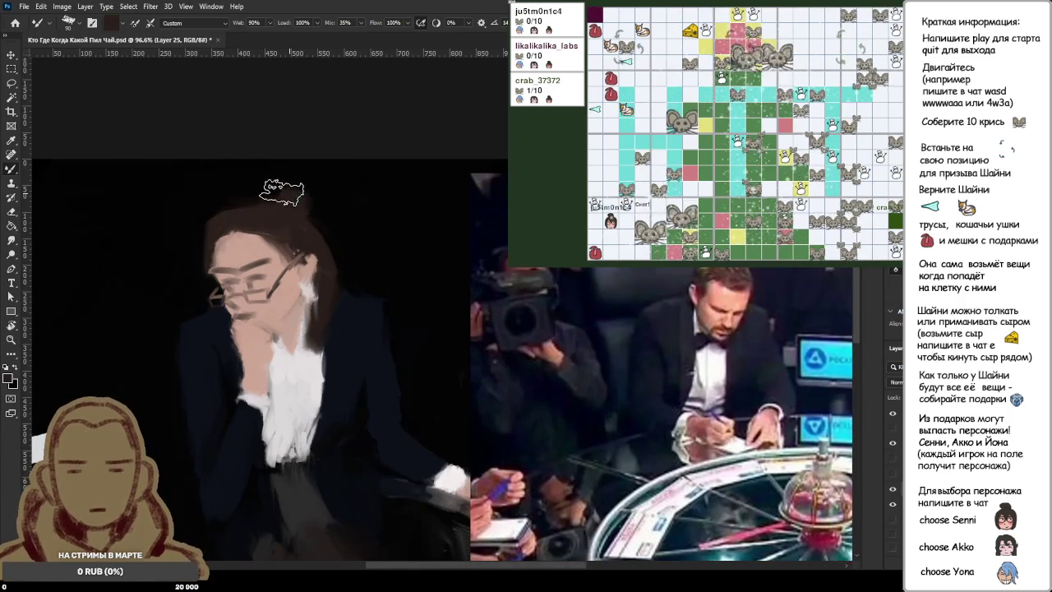
mouse_move(247, 165)
left_mouse_down()
mouse_move(299, 193)
mouse_move(370, 176)
left_mouse_up()
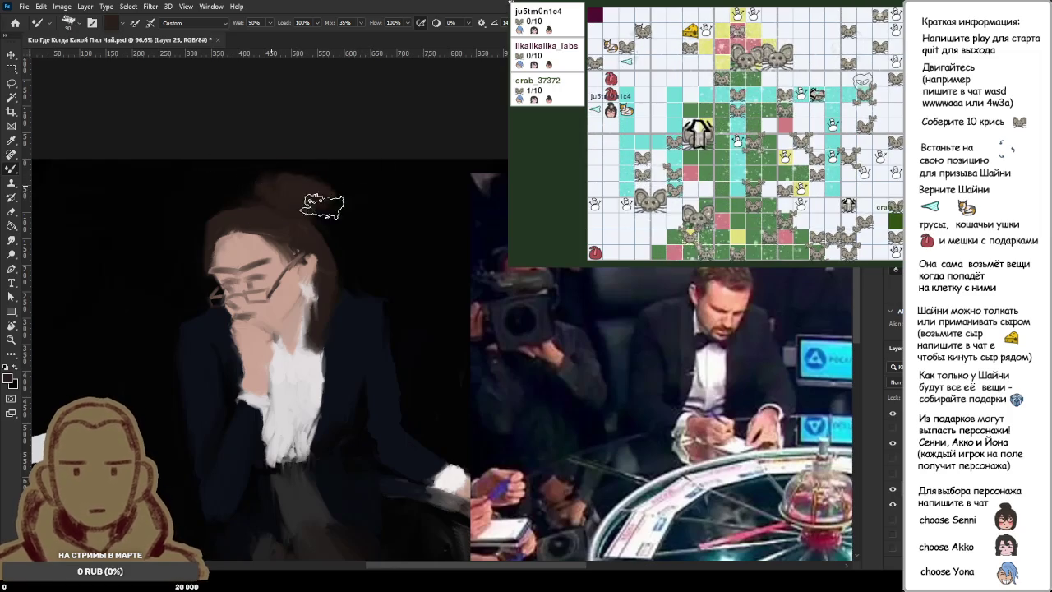
left_click(263, 214, "alt")
mouse_move(263, 214)
left_mouse_down()
mouse_move(216, 219)
mouse_move(198, 259)
mouse_move(207, 211)
left_mouse_up()
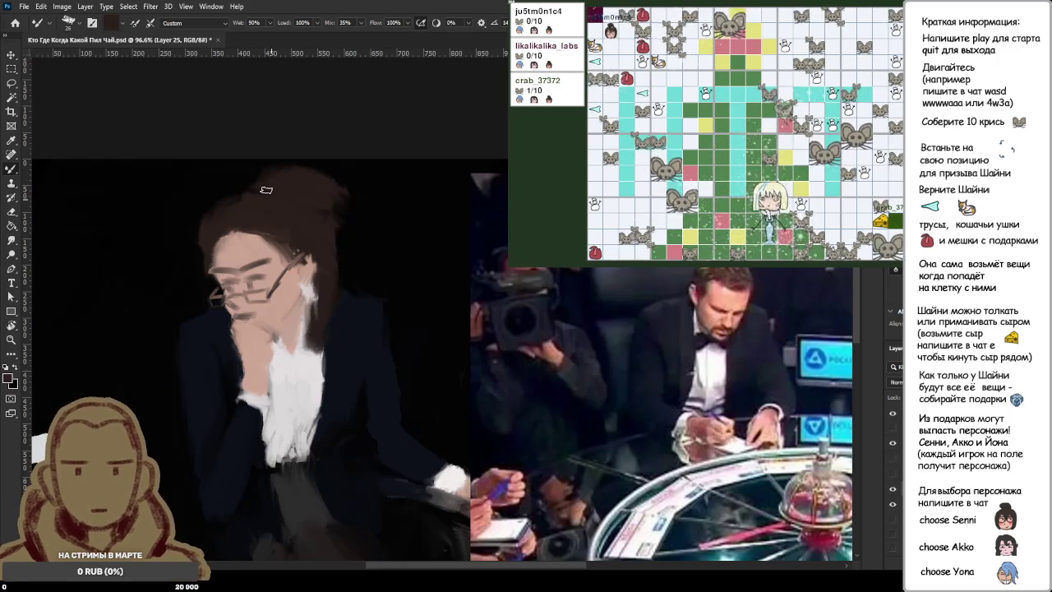
left_click_drag(356, 231, 242, 188)
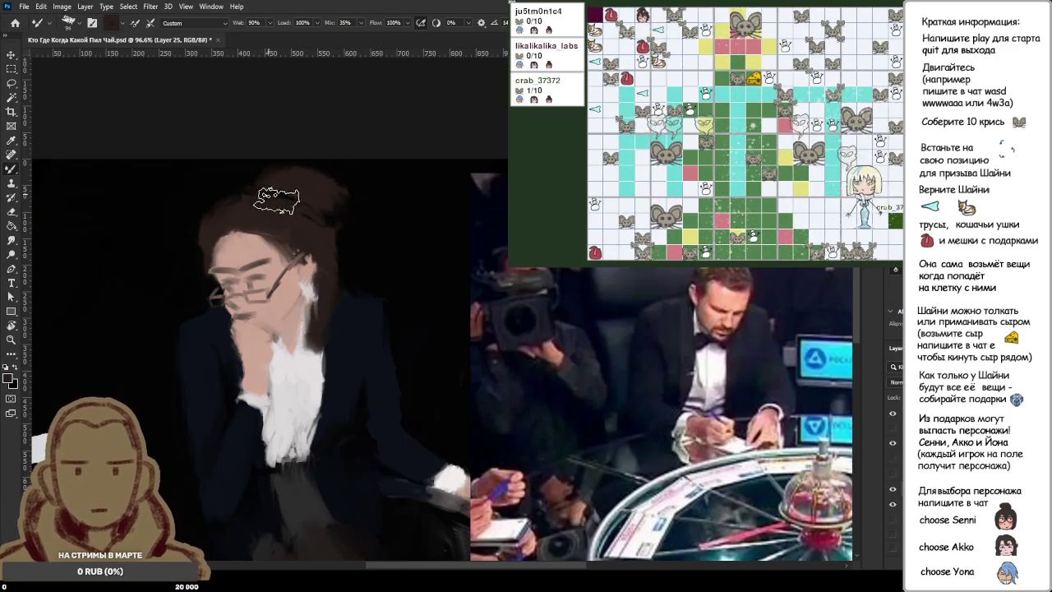
mouse_move(306, 215)
left_mouse_down()
mouse_move(327, 187)
mouse_move(293, 164)
mouse_move(376, 212)
left_mouse_up()
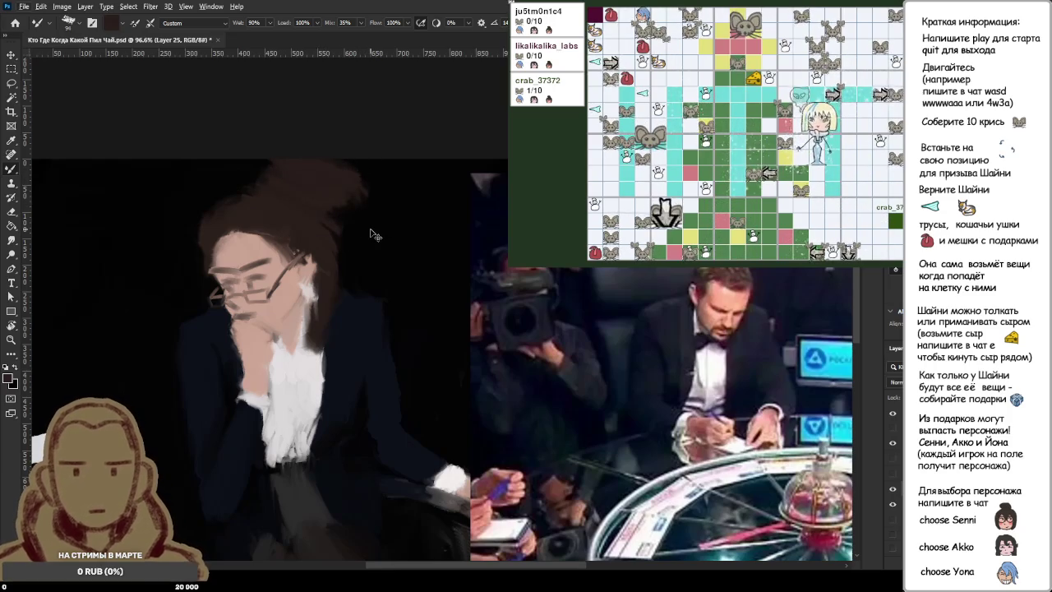
key("ctrl+z")
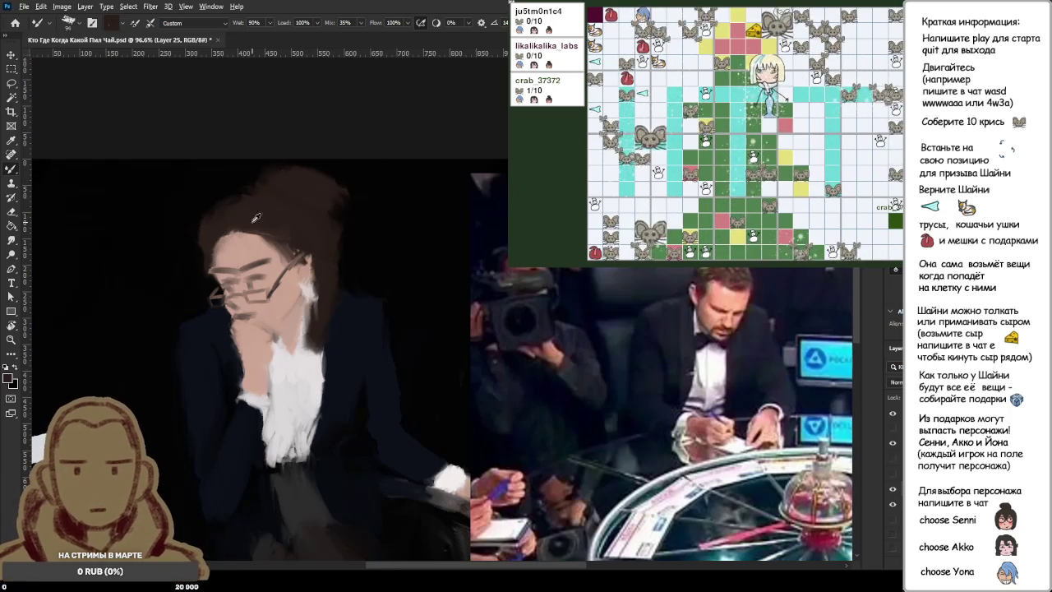
scroll(256, 218, "down", 3)
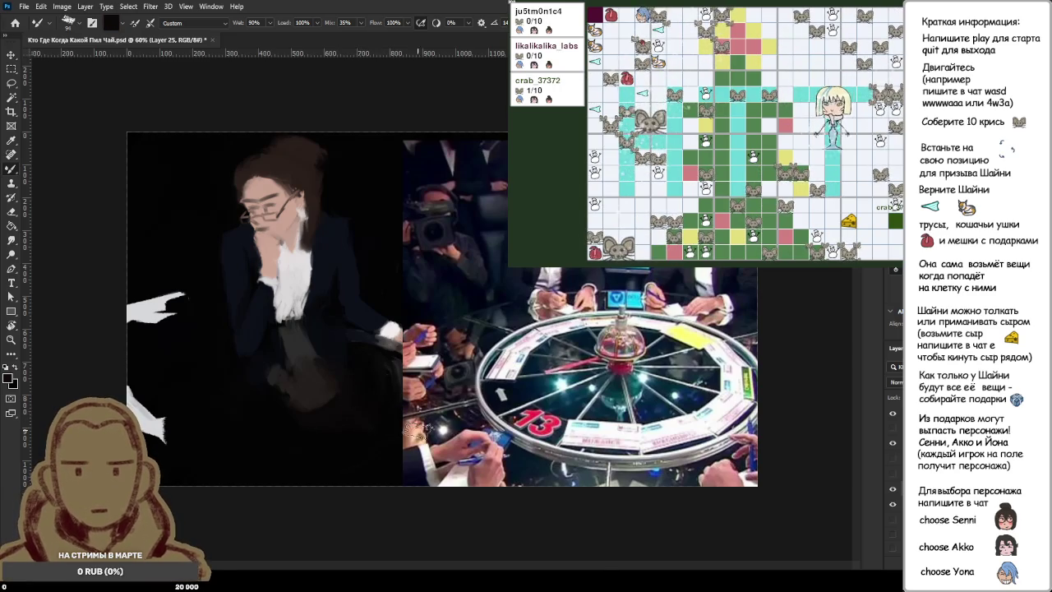
scroll(366, 403, "up", 3)
scroll(366, 403, "up", 2)
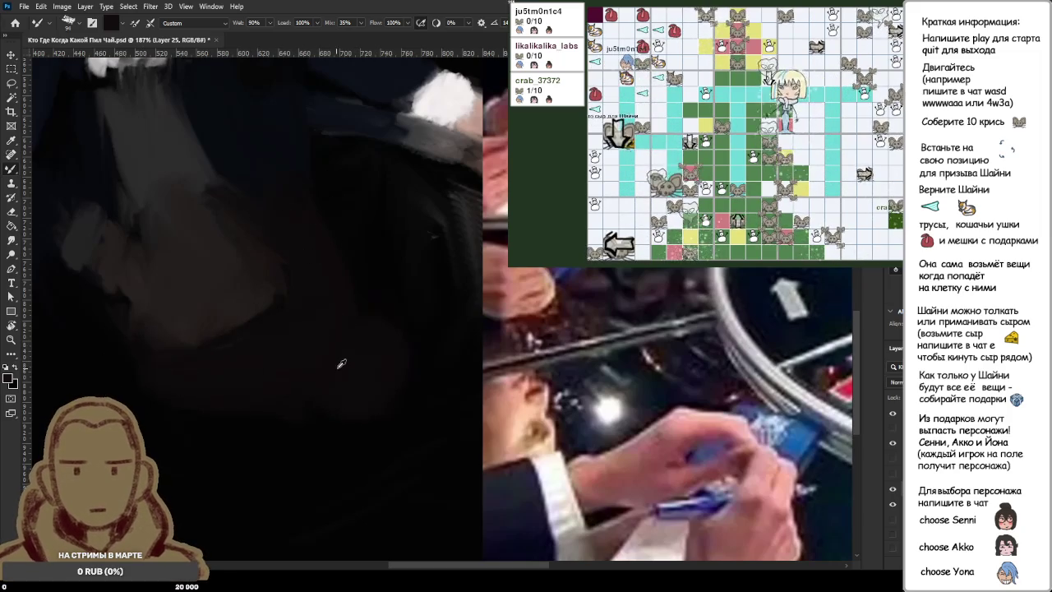
scroll(353, 329, "down", 6)
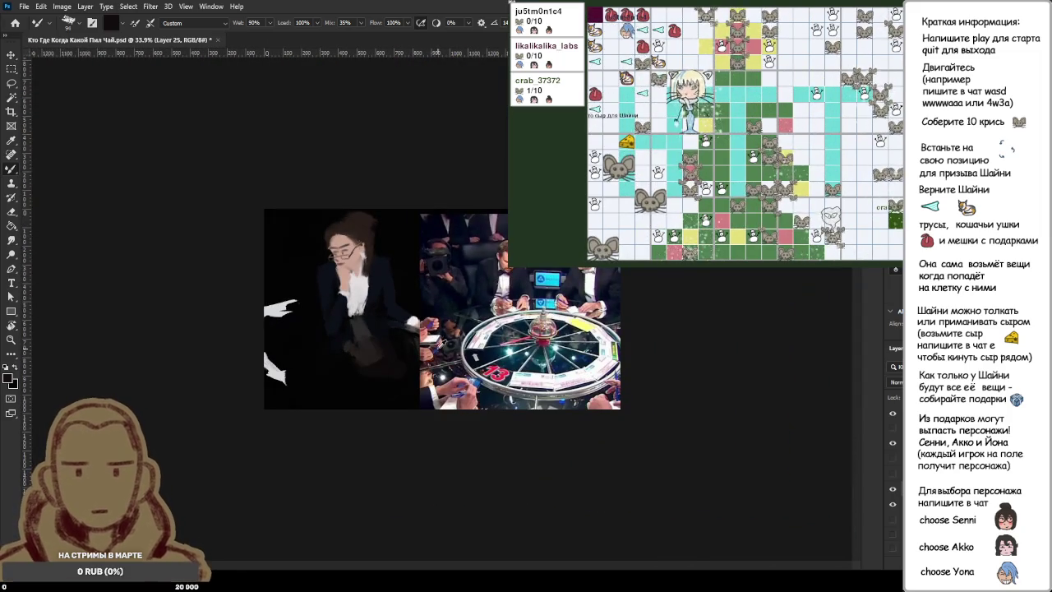
scroll(390, 234, "up", 5)
scroll(362, 164, "up", 2)
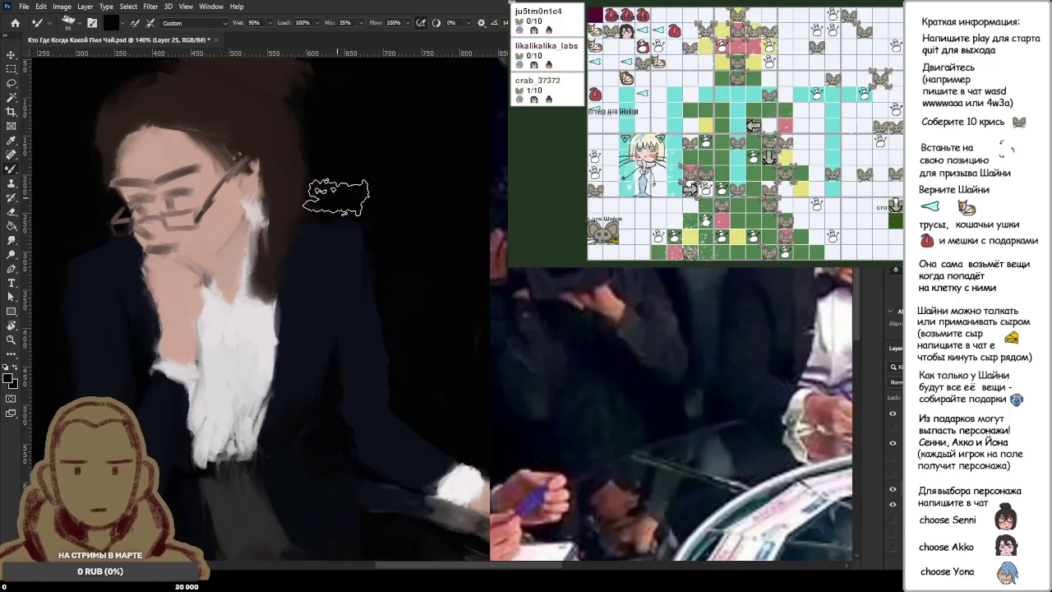
scroll(385, 198, "down", 2)
scroll(384, 198, "down", 1)
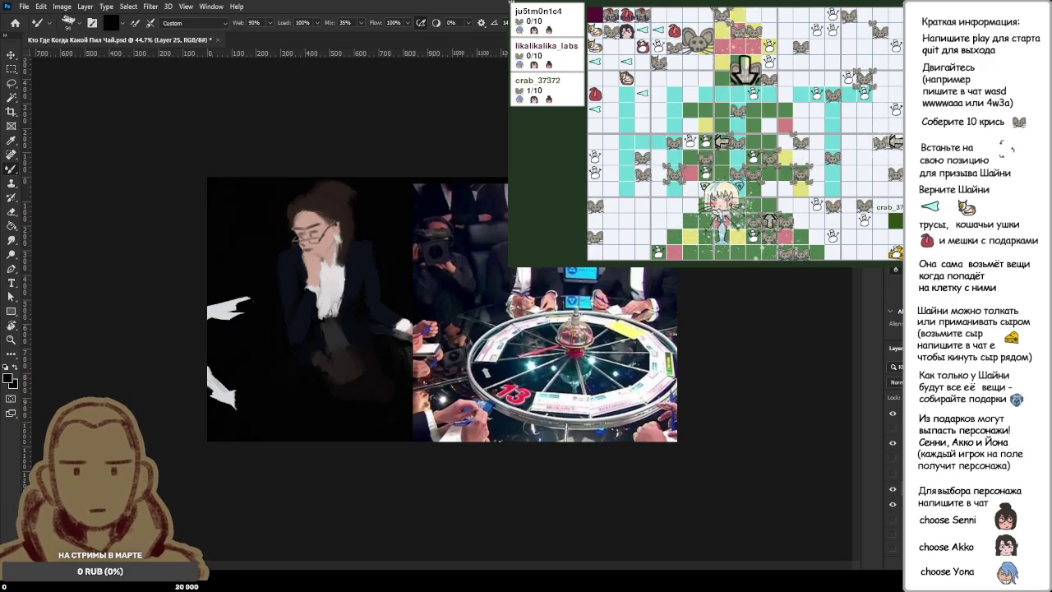
Step: Hide the casino reference layer in the Layers panel
left_click(892, 445)
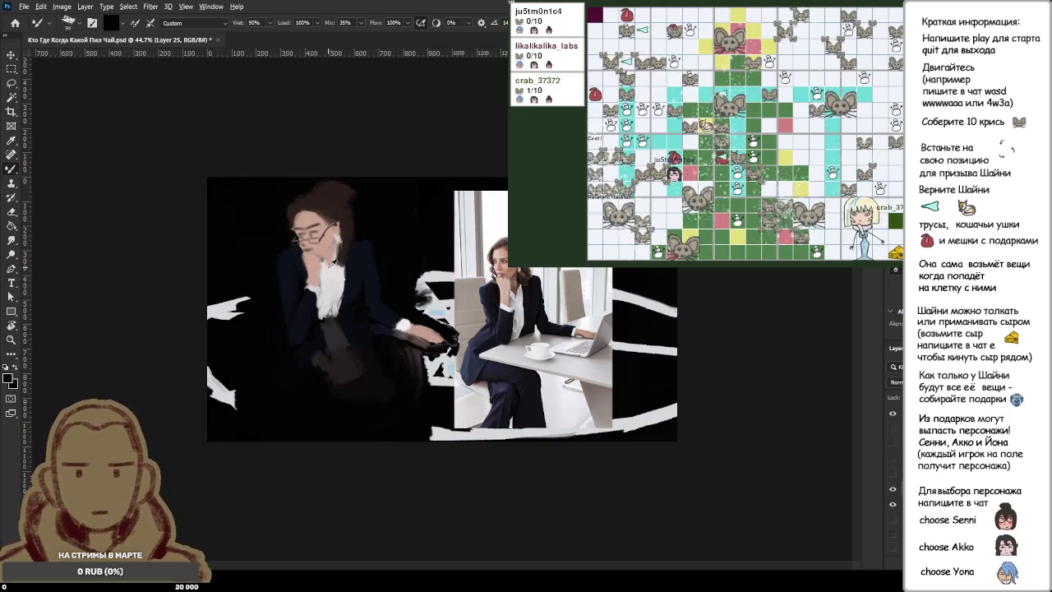
Step: Sample brown, then near-black, from the painting and reshade the skirt and lap
scroll(395, 305, "up", 4)
scroll(345, 345, "up", 1)
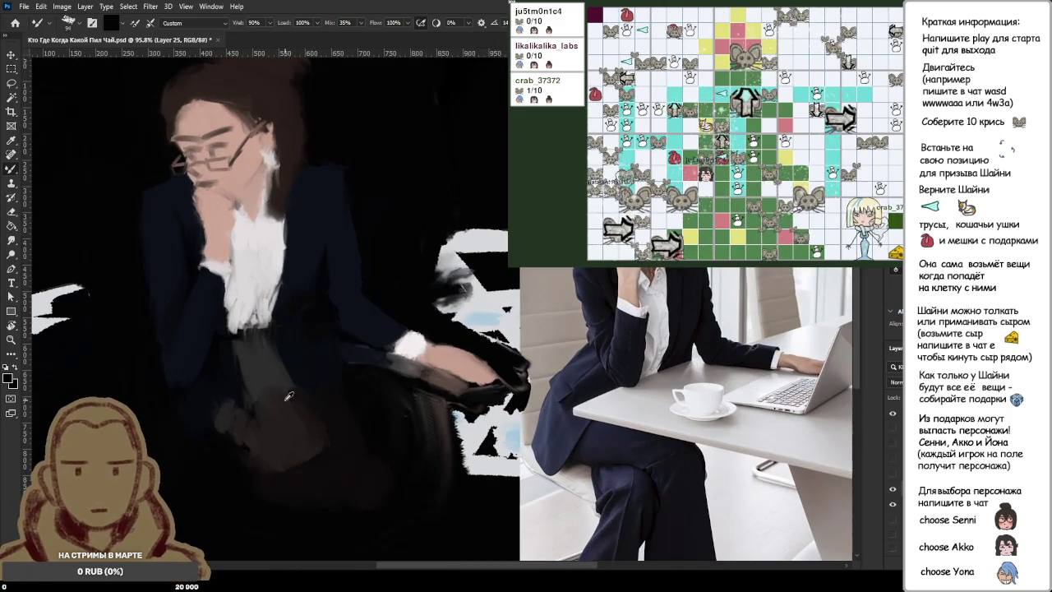
left_click(222, 130, "alt")
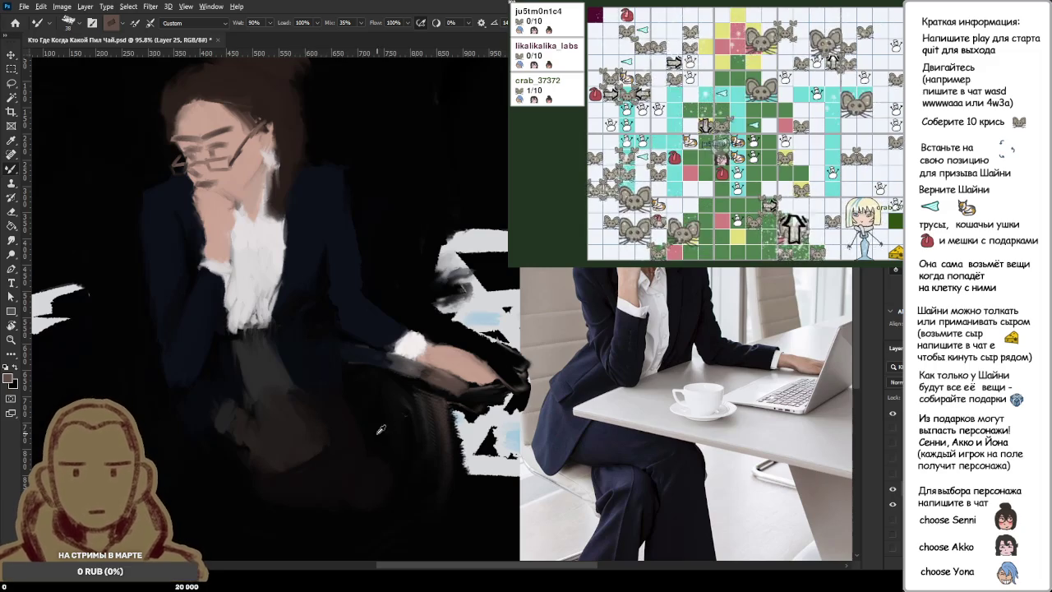
left_click(345, 438, "alt")
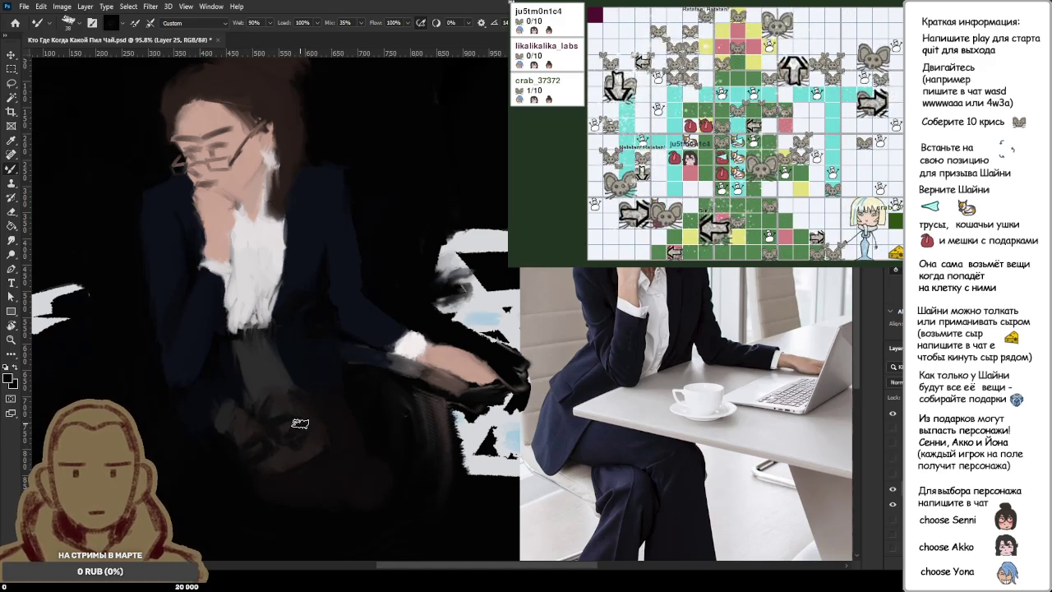
scroll(388, 466, "down", 2)
scroll(374, 456, "down", 2)
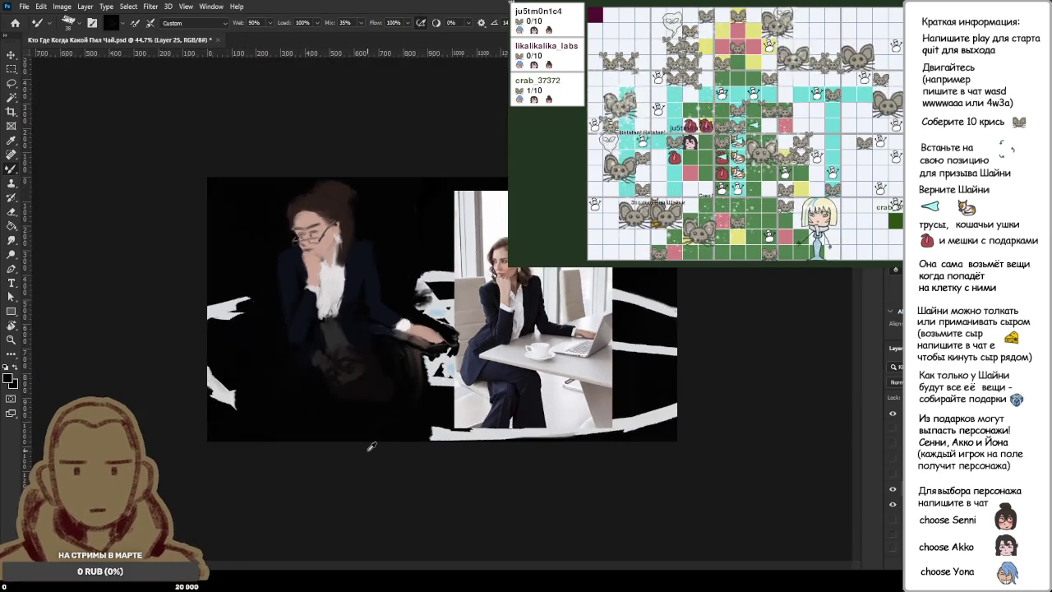
scroll(365, 447, "down", 1)
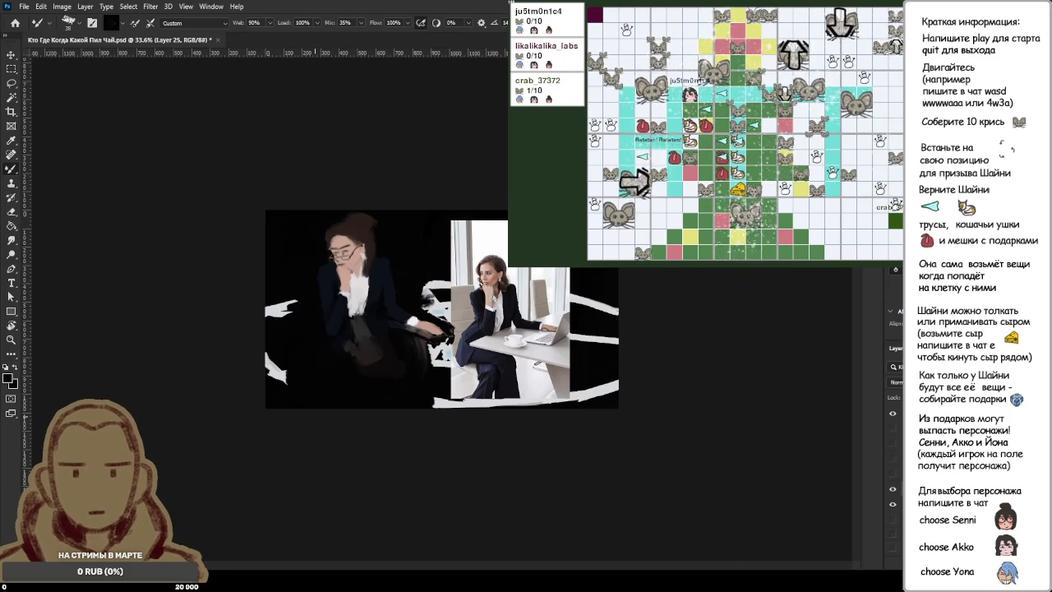
scroll(362, 396, "down", 3)
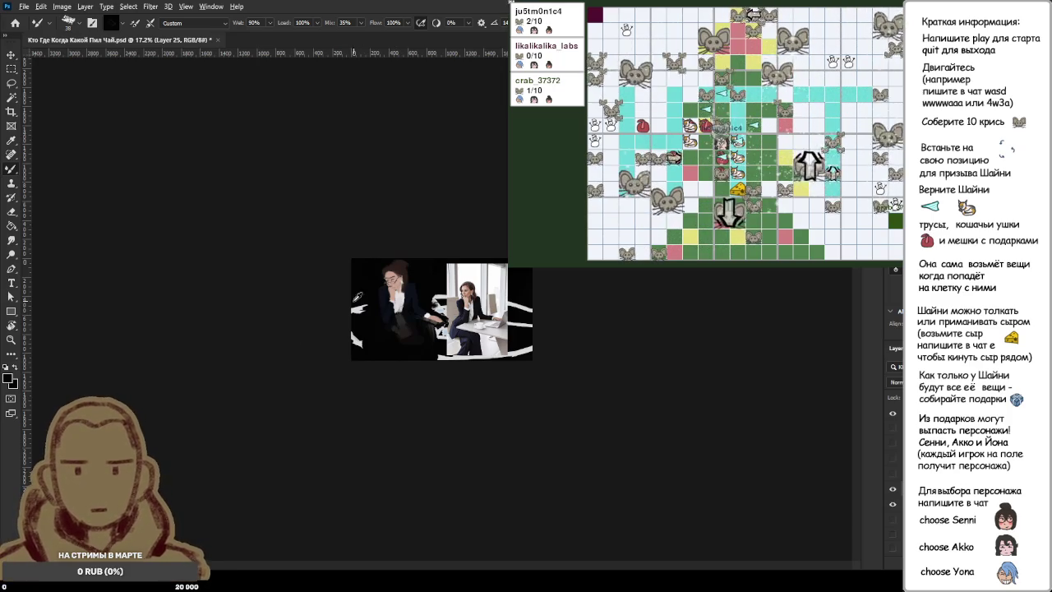
Step: Paint dark strokes along the neck, blend in skin tone, and add a jawline shadow under the chin
scroll(399, 271, "up", 10)
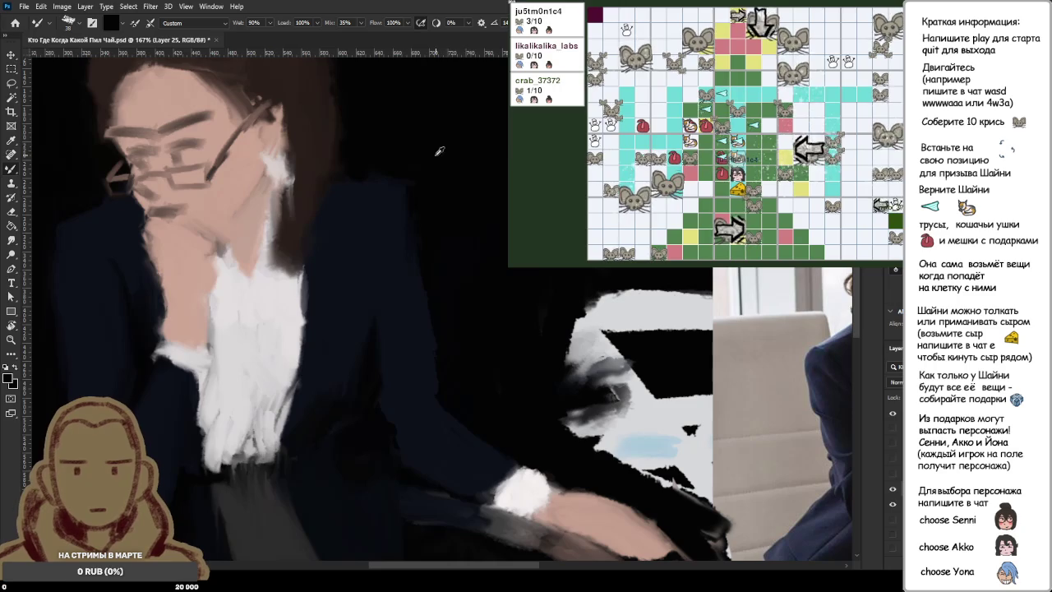
left_click(252, 222, "alt")
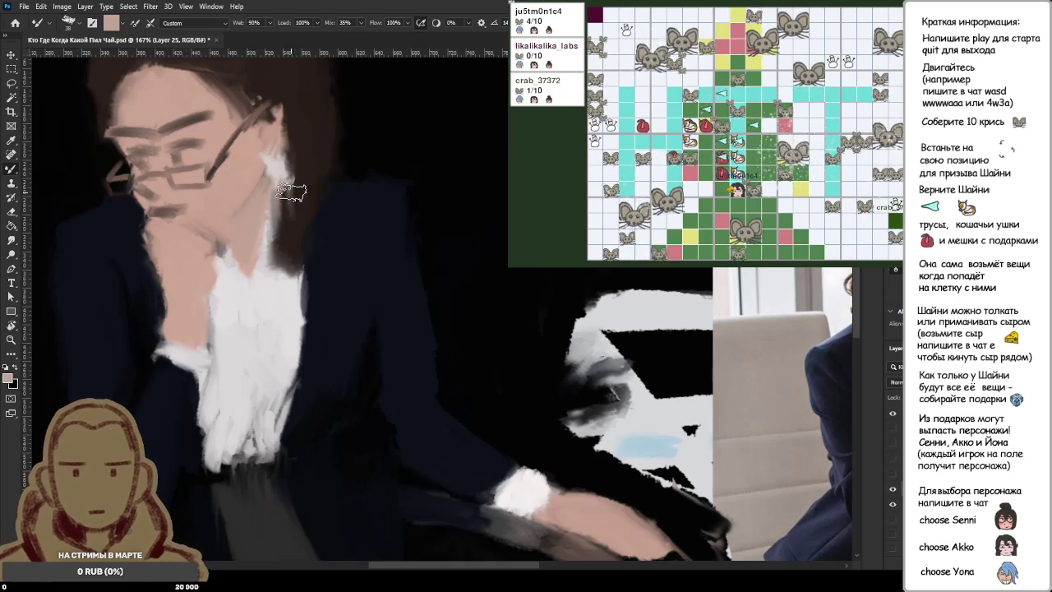
left_click(289, 199, "alt")
left_click_drag(270, 200, 240, 238)
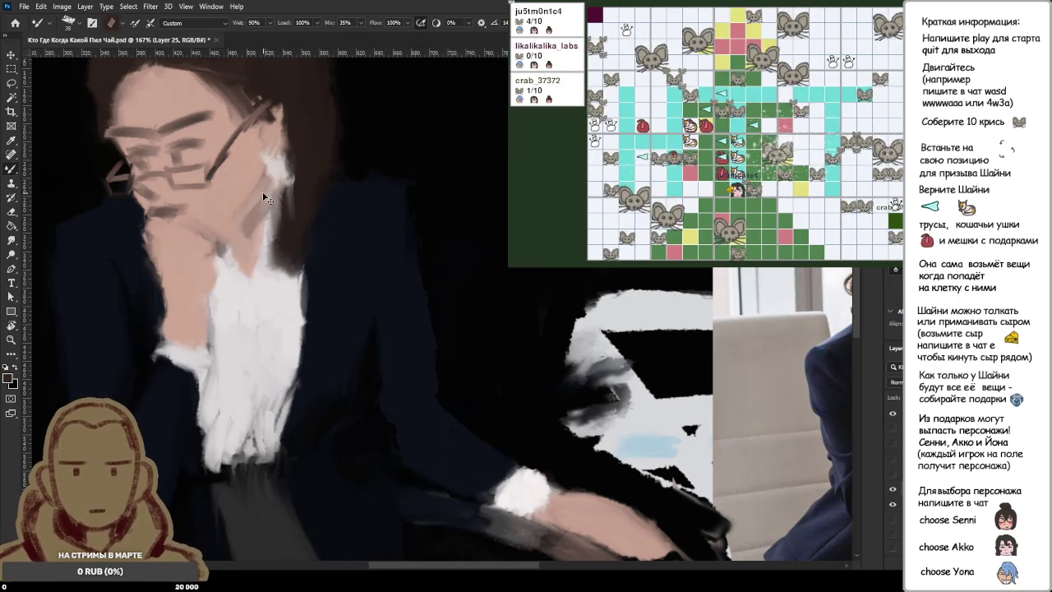
mouse_move(267, 176)
left_mouse_down()
mouse_move(244, 210)
mouse_move(246, 259)
mouse_move(251, 198)
mouse_move(242, 245)
mouse_move(261, 200)
left_mouse_up()
left_click(246, 238, "alt")
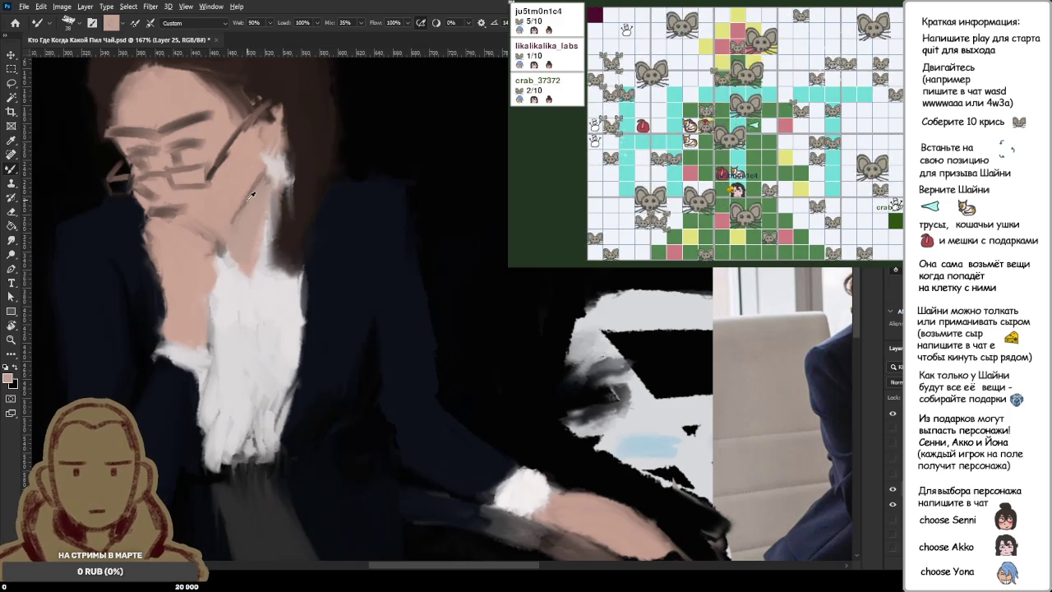
left_click_drag(247, 204, 217, 243)
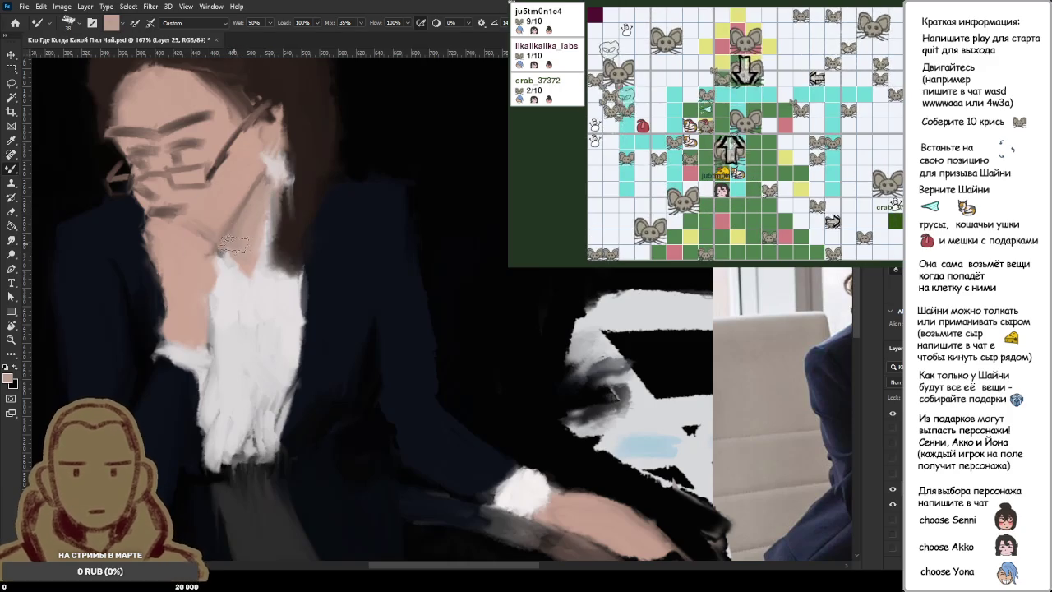
Step: Zoom in on the face, sample a neck skin tone, then zoom out to compare with the reference
scroll(324, 230, "down", 3)
scroll(323, 230, "down", 3)
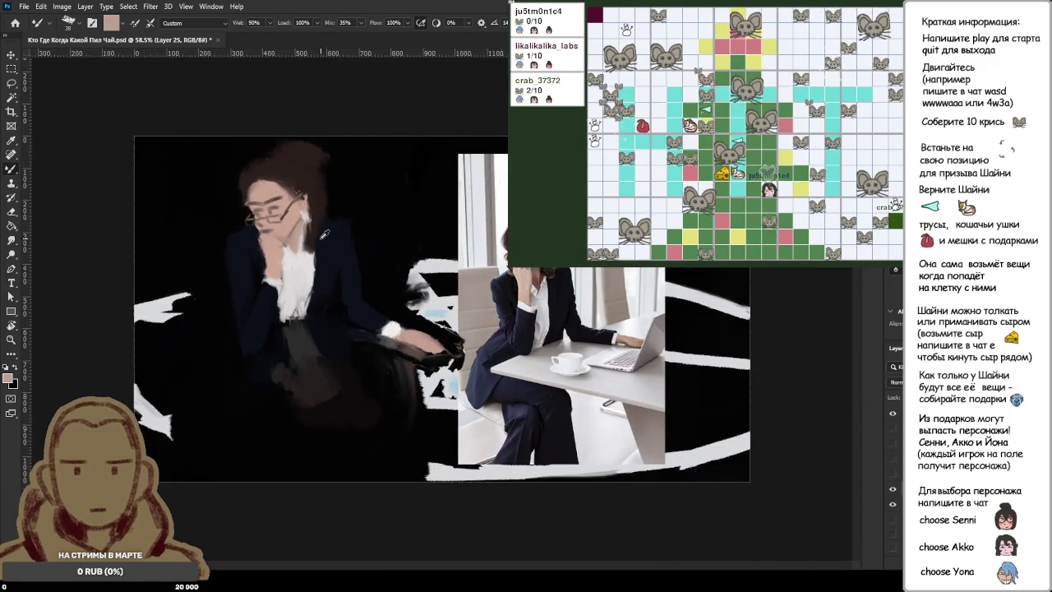
scroll(354, 280, "down", 2)
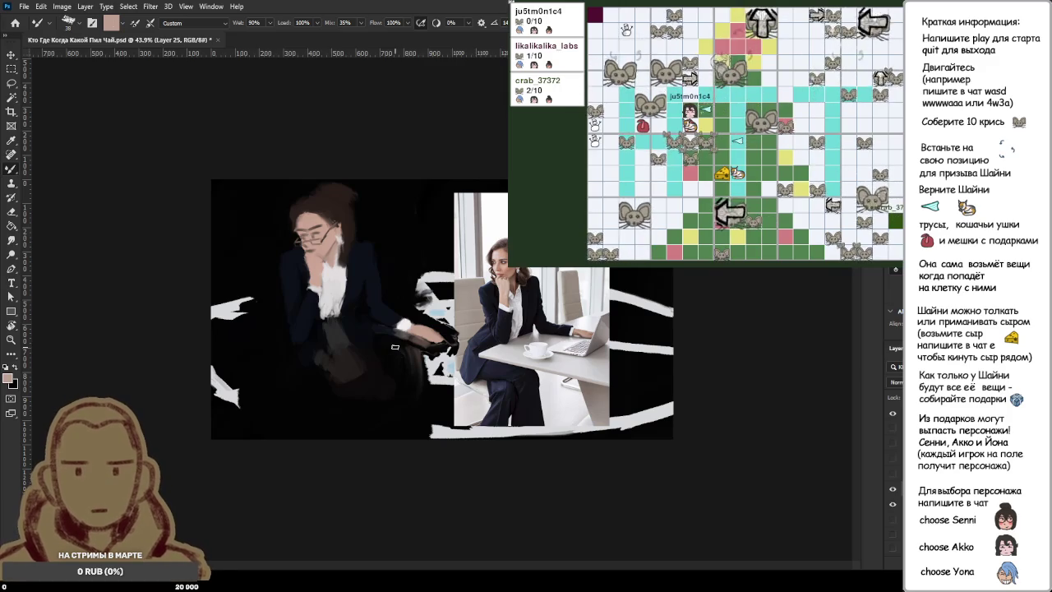
left_click_drag(317, 255, 444, 264)
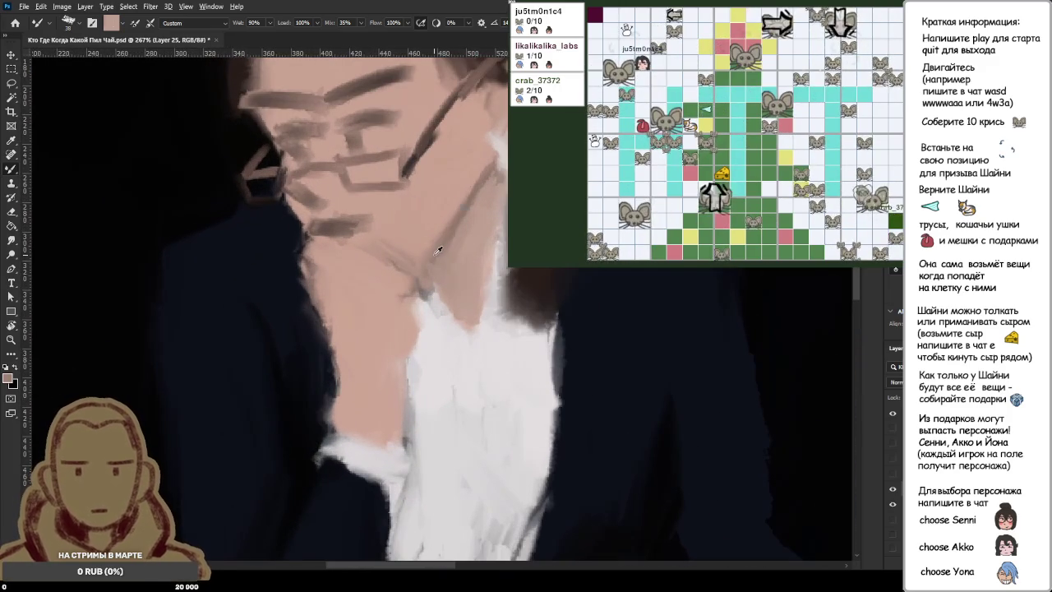
left_click(437, 239, "alt")
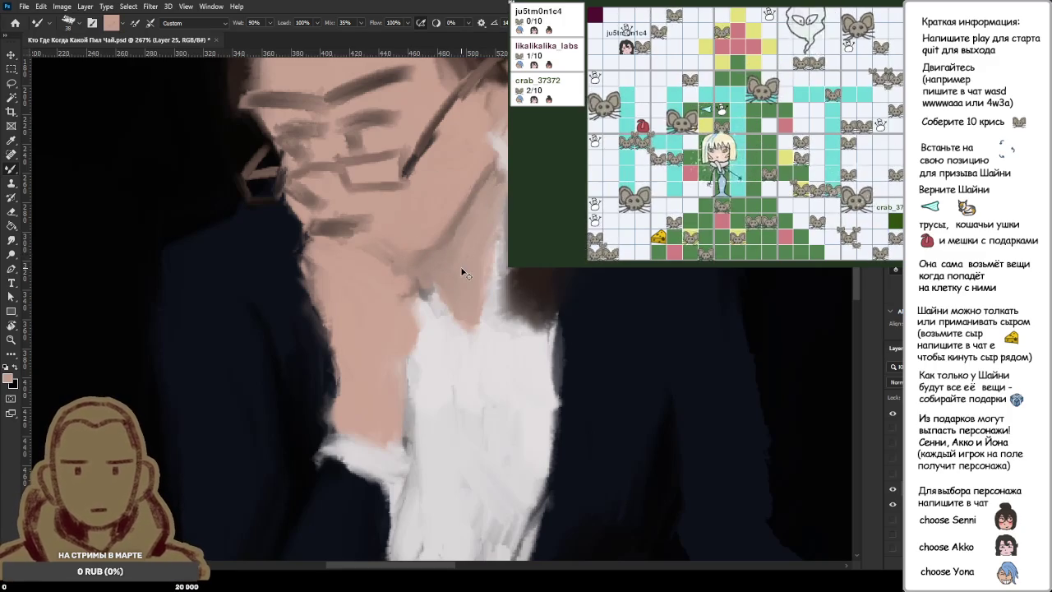
scroll(513, 275, "down", 2)
scroll(502, 274, "down", 1)
scroll(494, 272, "down", 1)
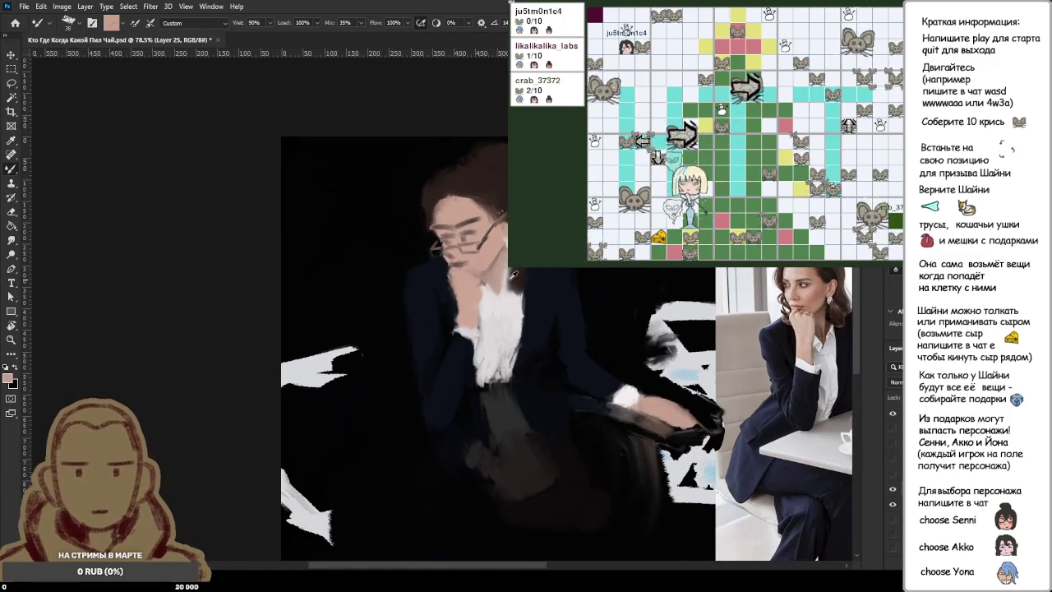
scroll(482, 273, "up", 1)
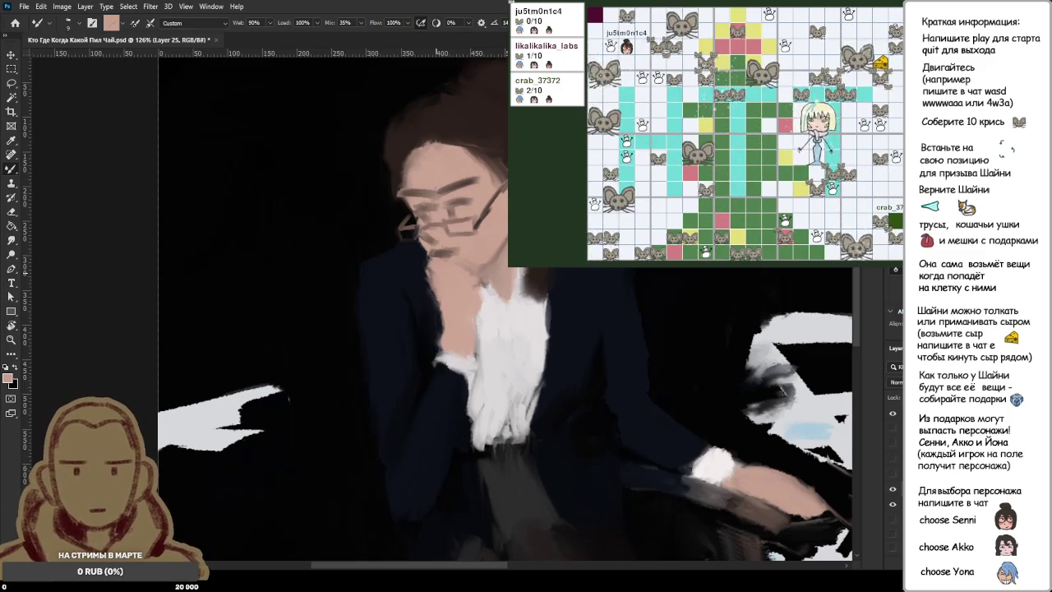
key("ctrl+0")
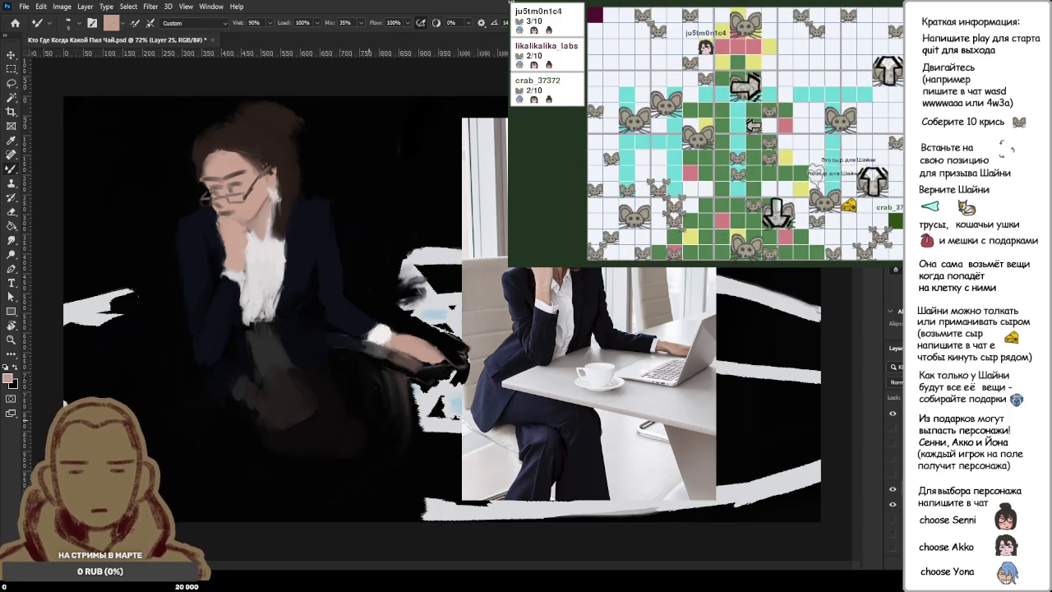
scroll(383, 398, "down", 2)
scroll(383, 397, "down", 1)
scroll(349, 255, "up", 1)
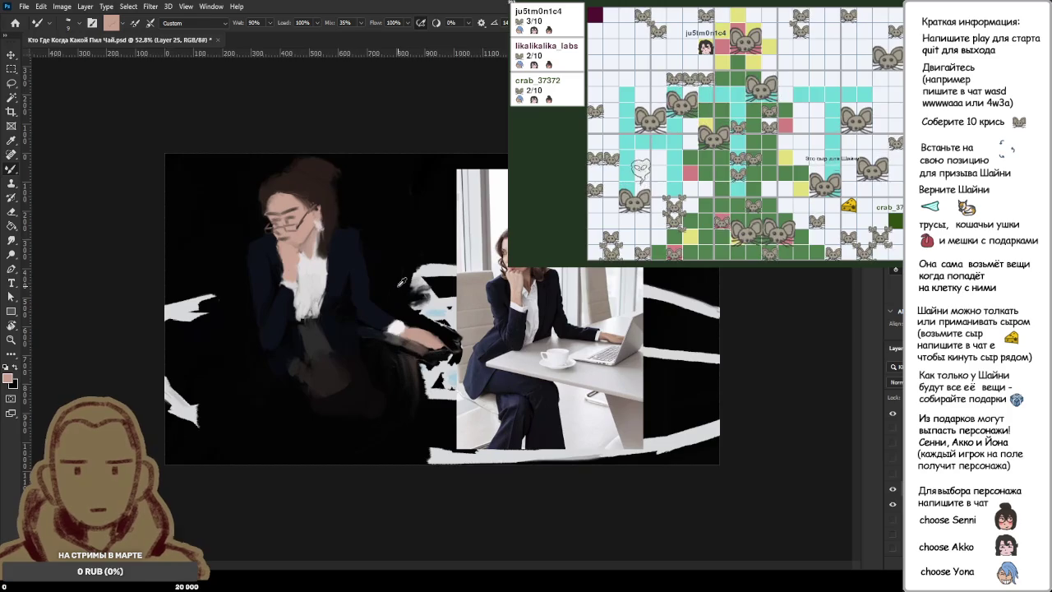
scroll(349, 254, "up", 1)
scroll(348, 255, "up", 1)
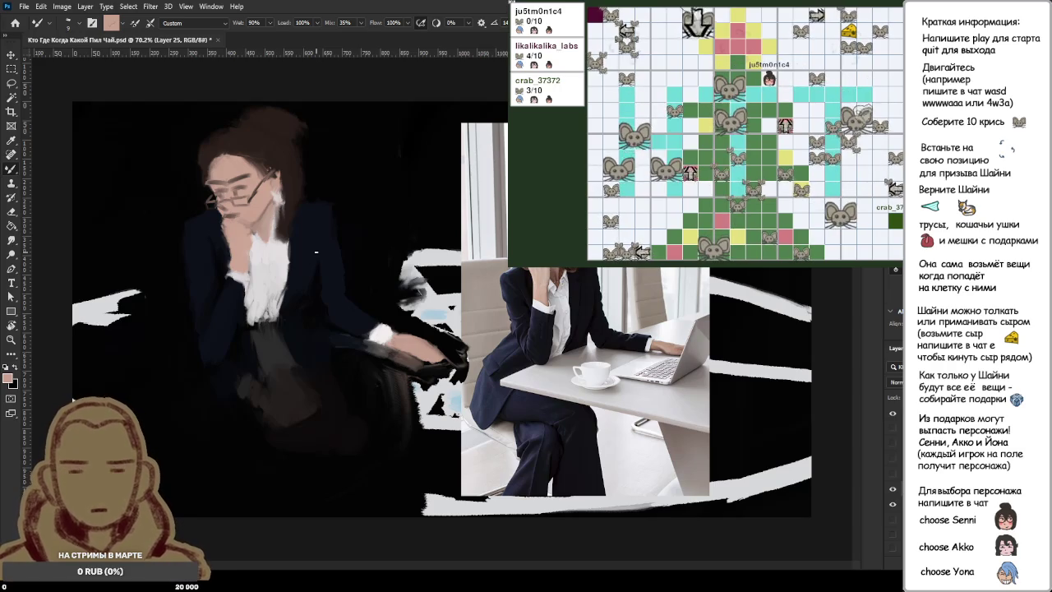
Step: Create empty Layer 26, briefly toggle the painting's visibility, and step back down to Layer 24
key("ctrl+shift+alt+n")
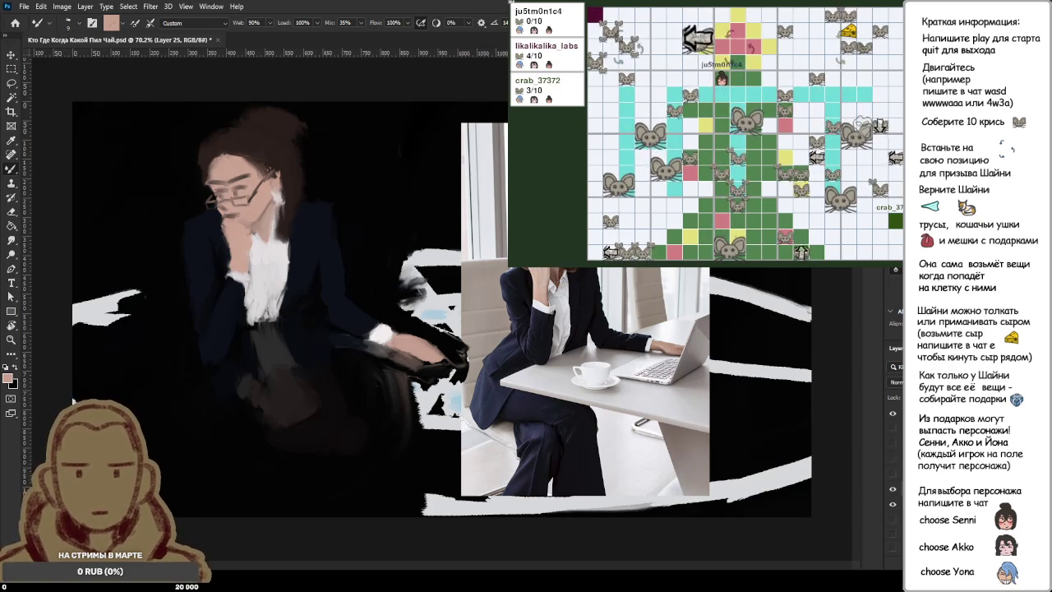
left_click(894, 503)
left_click(894, 505)
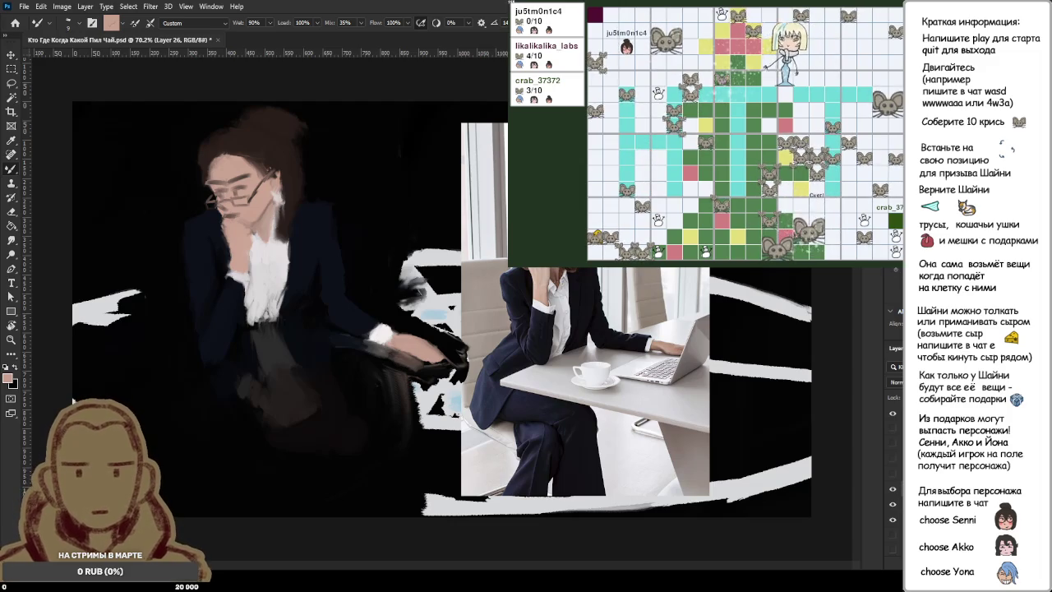
key("ctrl+z")
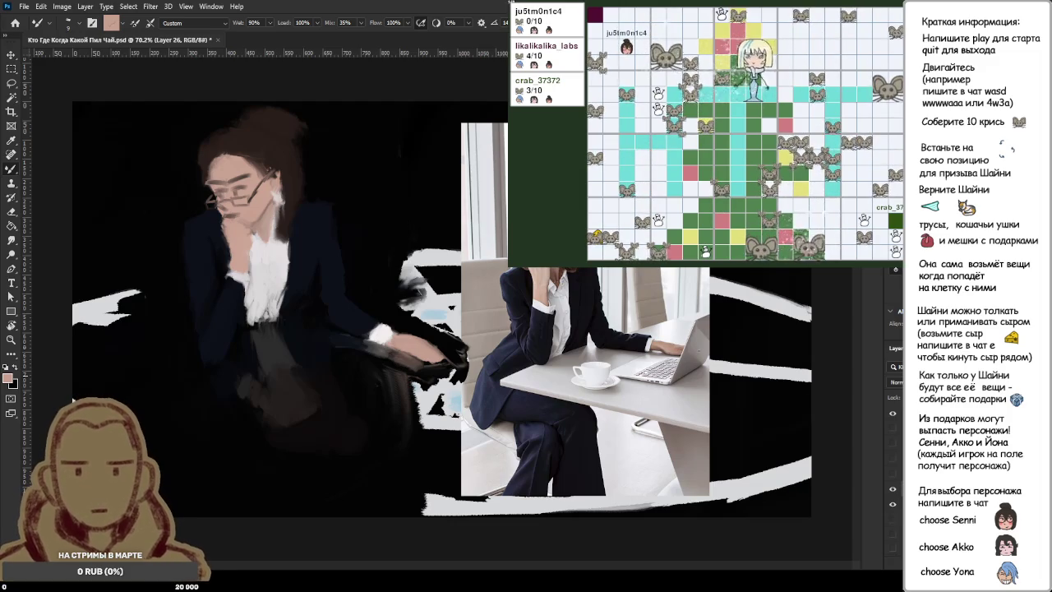
key("ctrl+z")
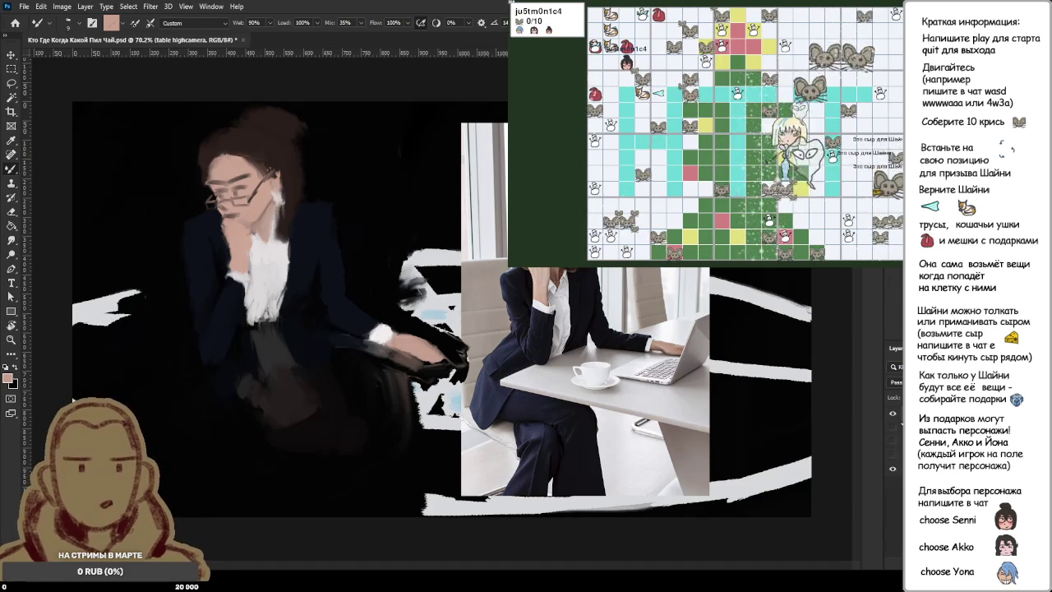
left_click(898, 434)
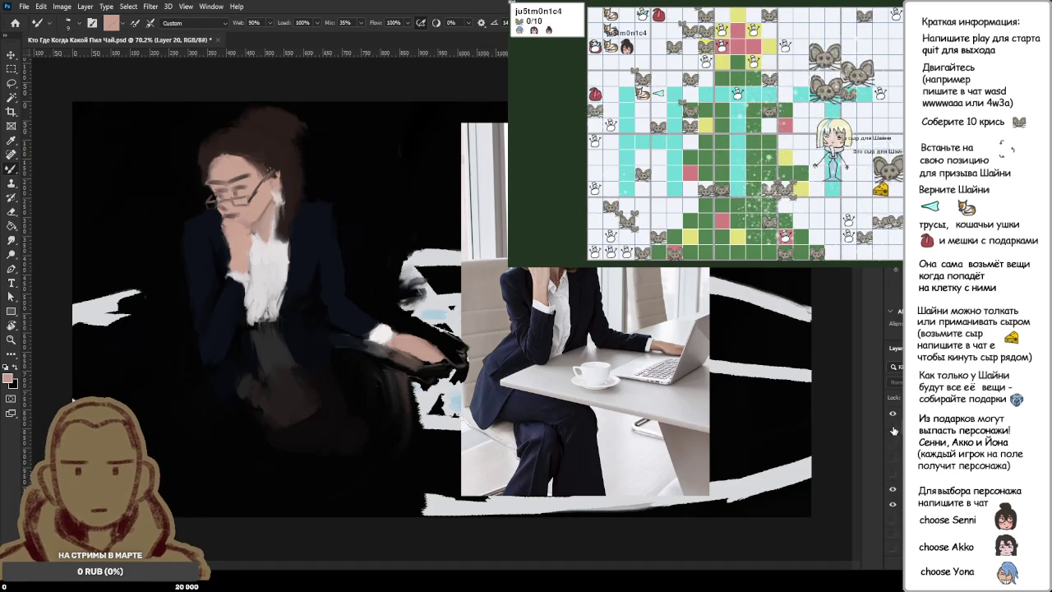
left_click(894, 443)
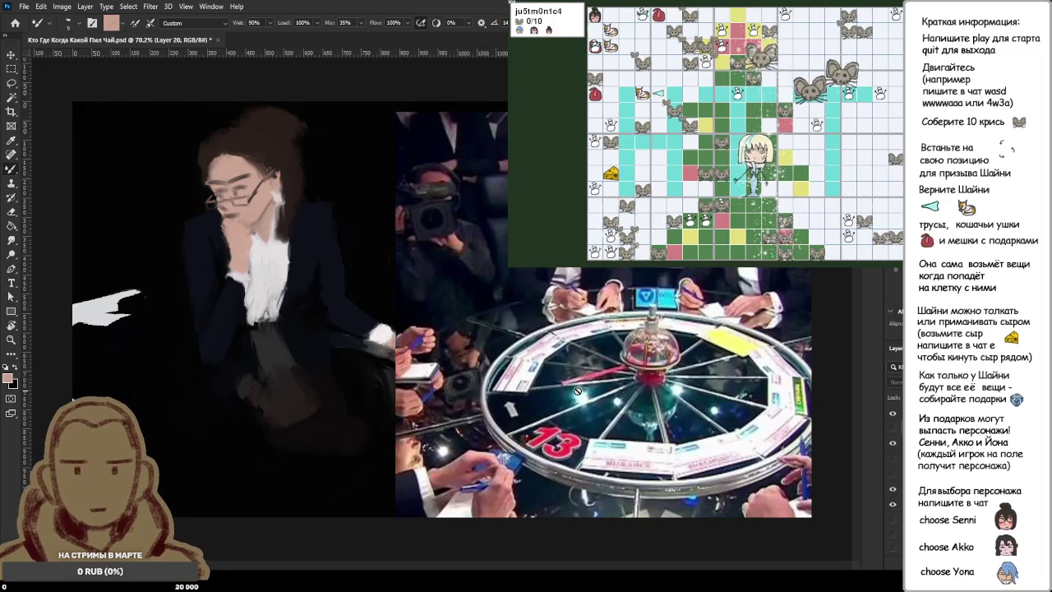
scroll(432, 322, "up", 2)
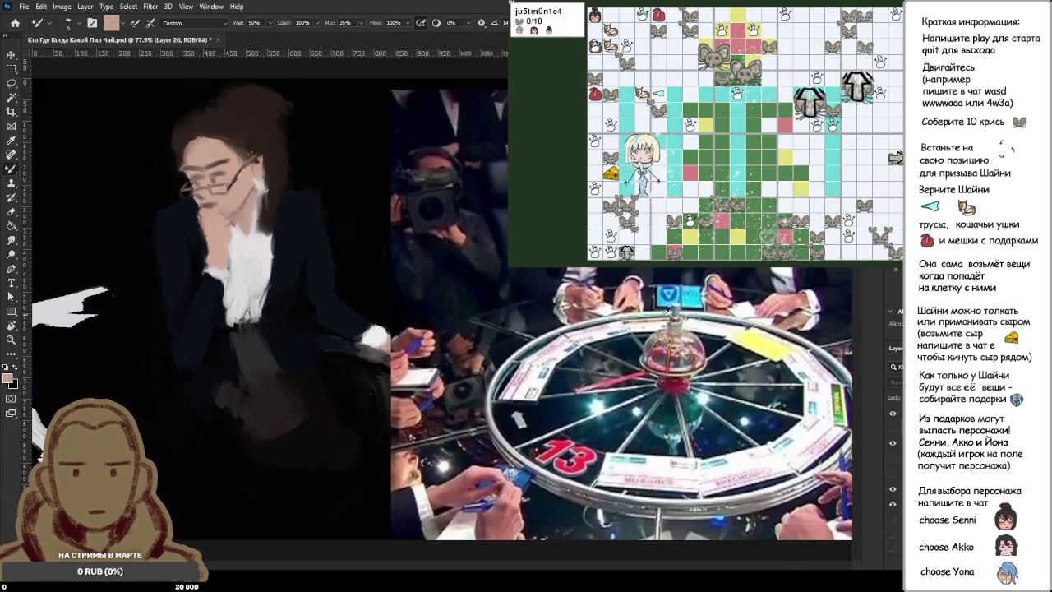
left_click(893, 444)
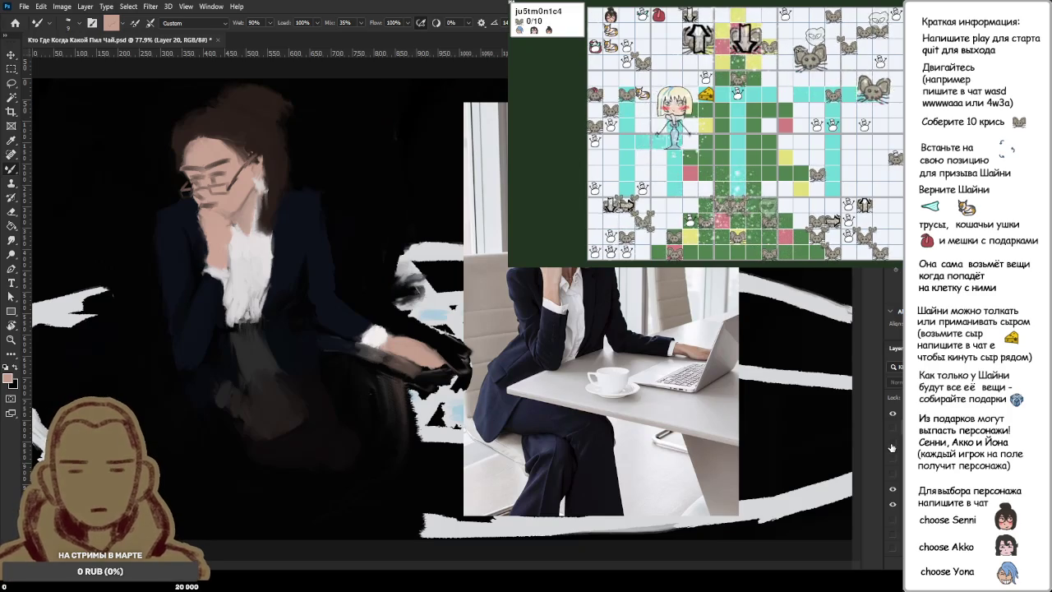
scroll(254, 272, "up", 2)
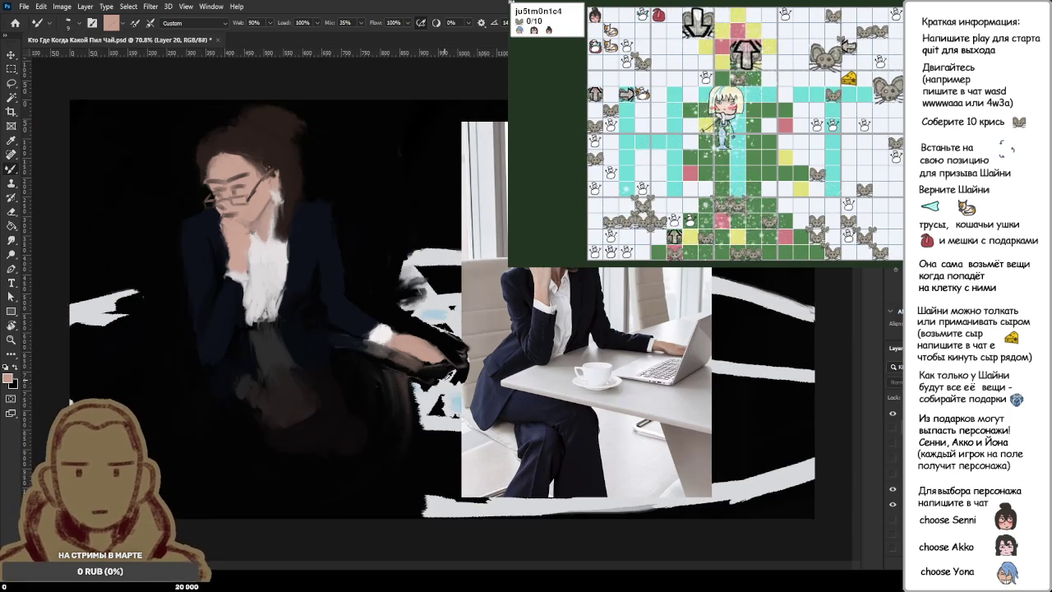
scroll(254, 271, "up", 2)
scroll(381, 289, "down", 2)
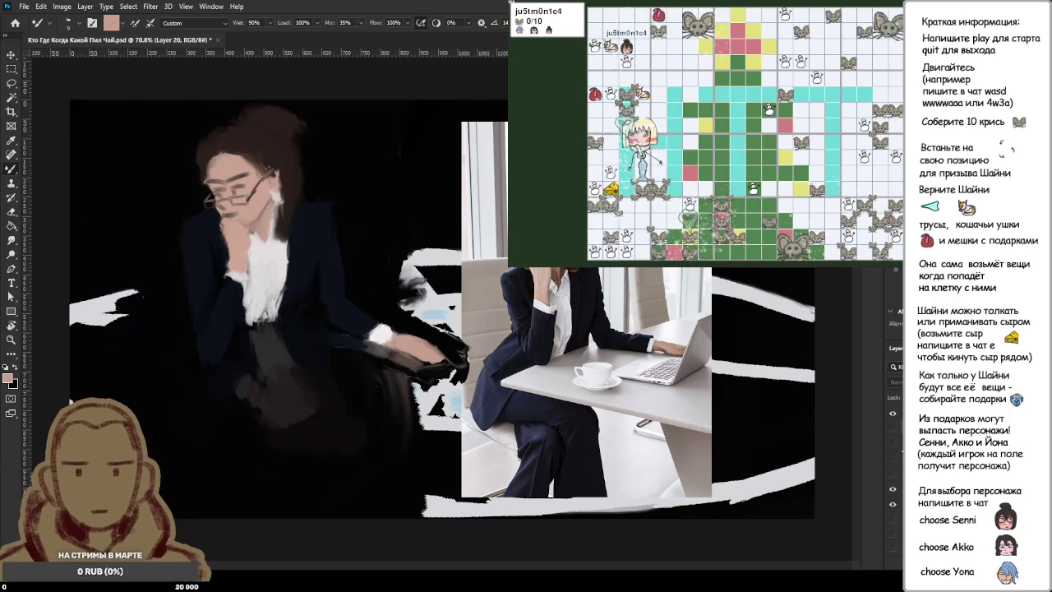
key("alt+bracketleft")
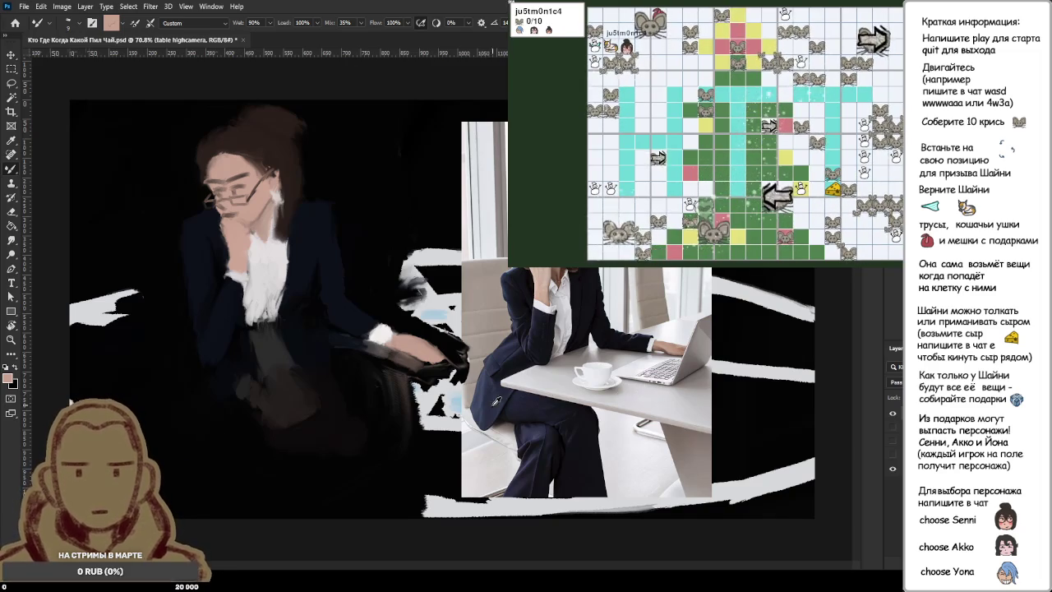
scroll(499, 401, "up", 1, "alt")
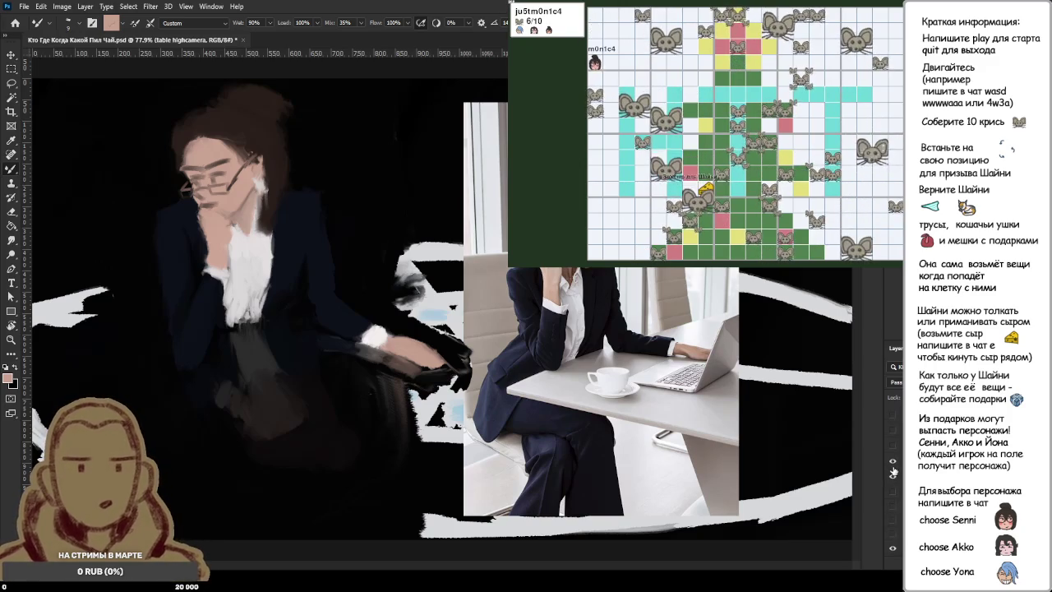
scroll(894, 467, "up", 1)
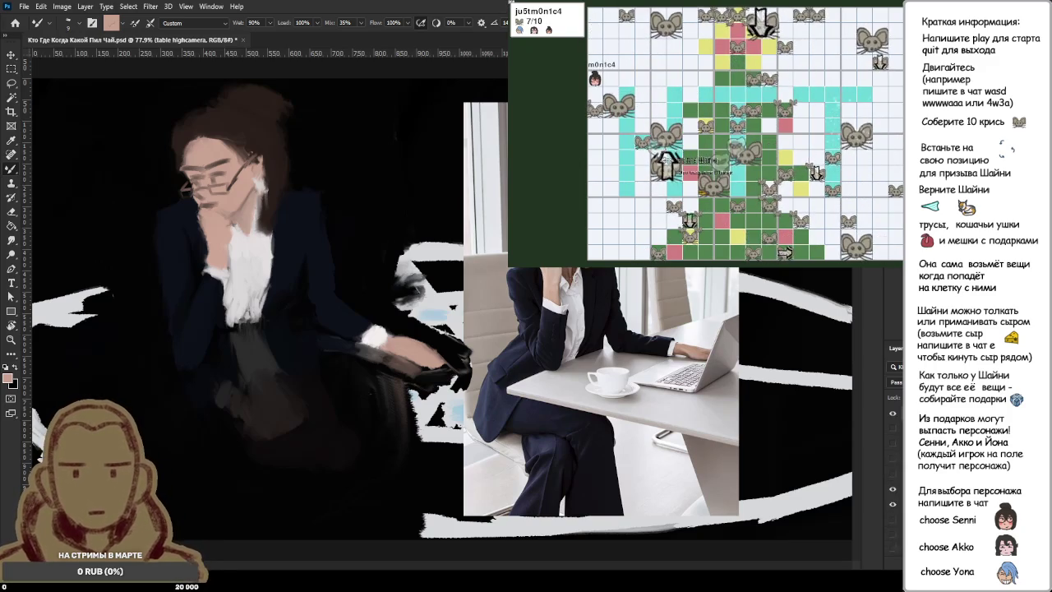
left_click(894, 462)
Step: Hide the wheel sketch, duplicate Layer 25, and sample black from the dark background
left_click(893, 462)
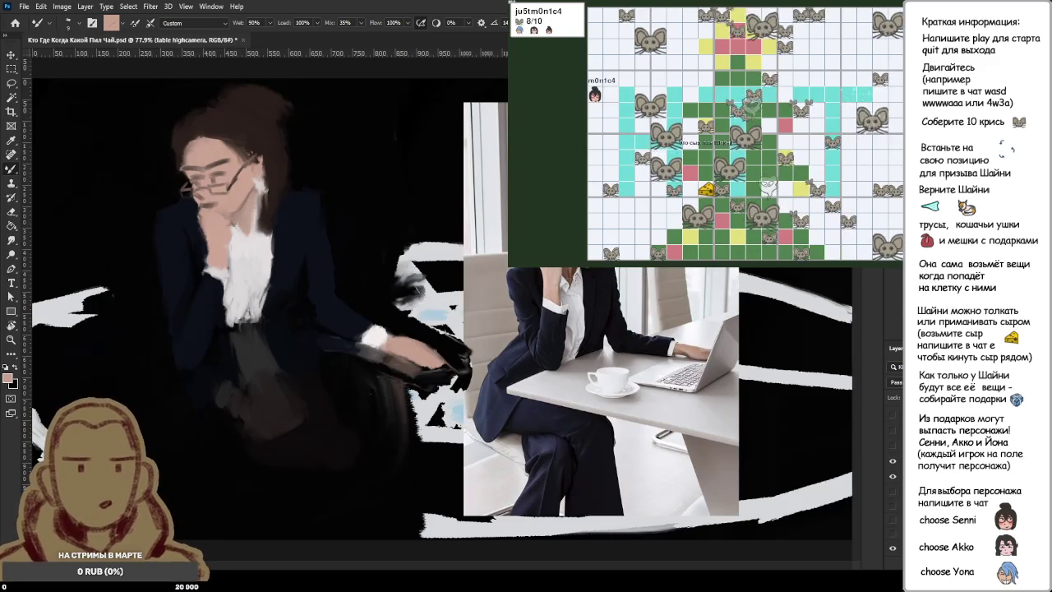
left_click(897, 462)
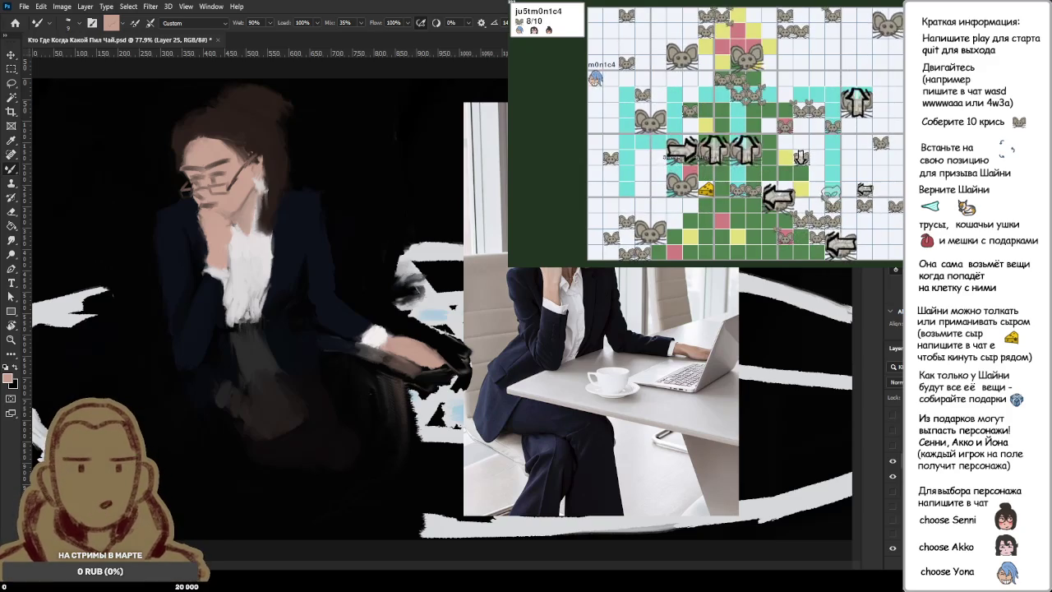
key("ctrl+j")
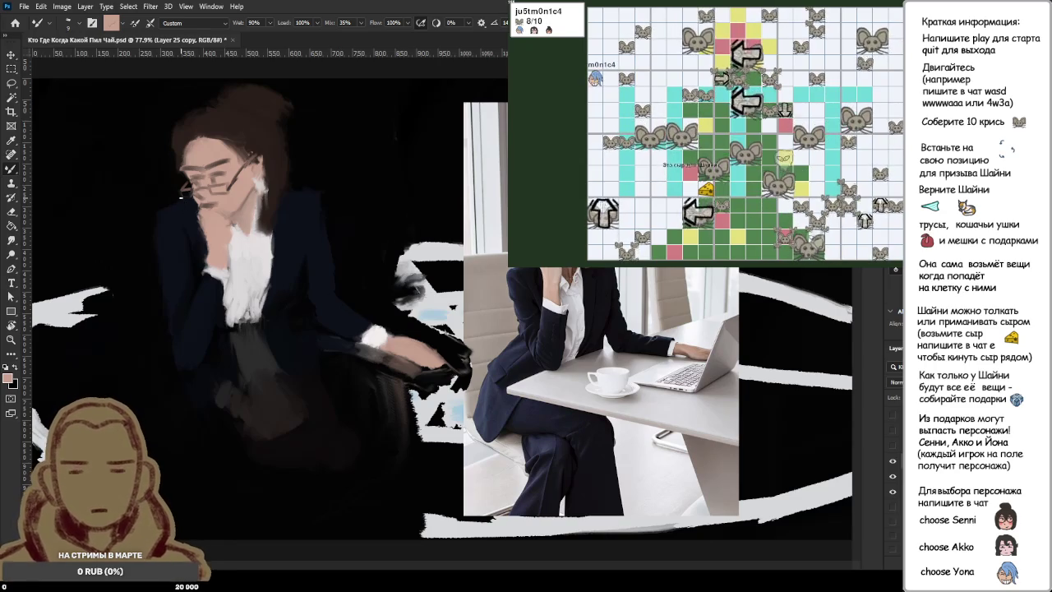
left_click(182, 200, "alt")
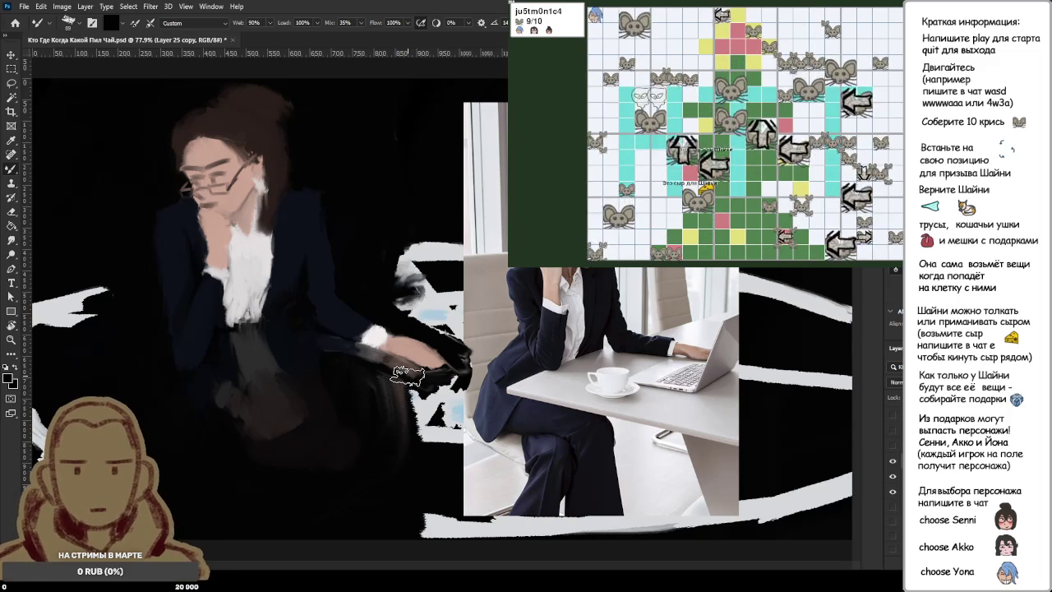
Step: Lasso a closed outline around the painted head and hair, then start free transform
key("l")
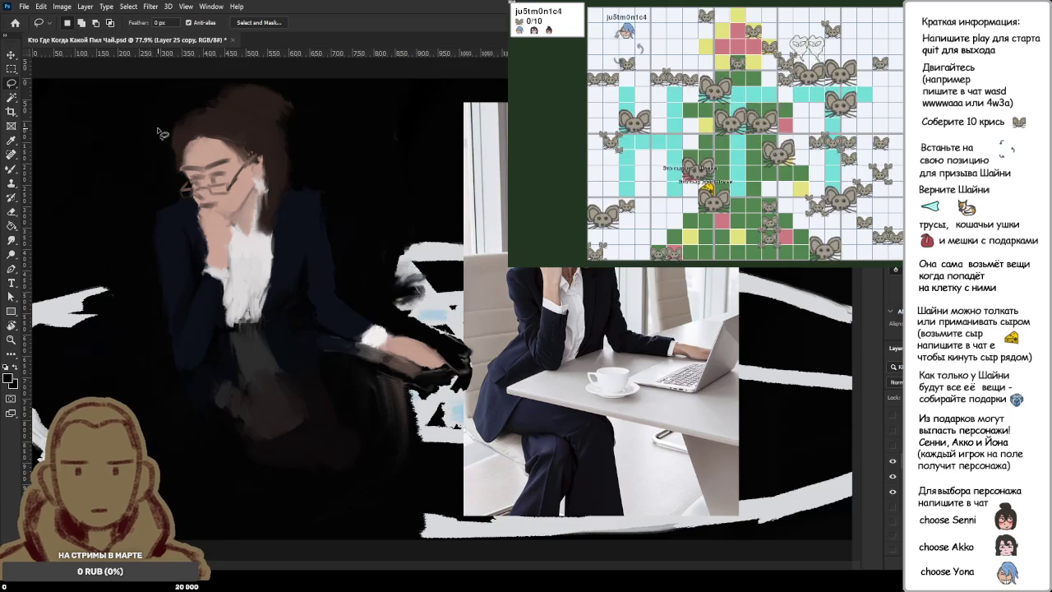
mouse_move(160, 113)
left_mouse_down()
mouse_move(176, 186)
mouse_move(226, 220)
left_mouse_up()
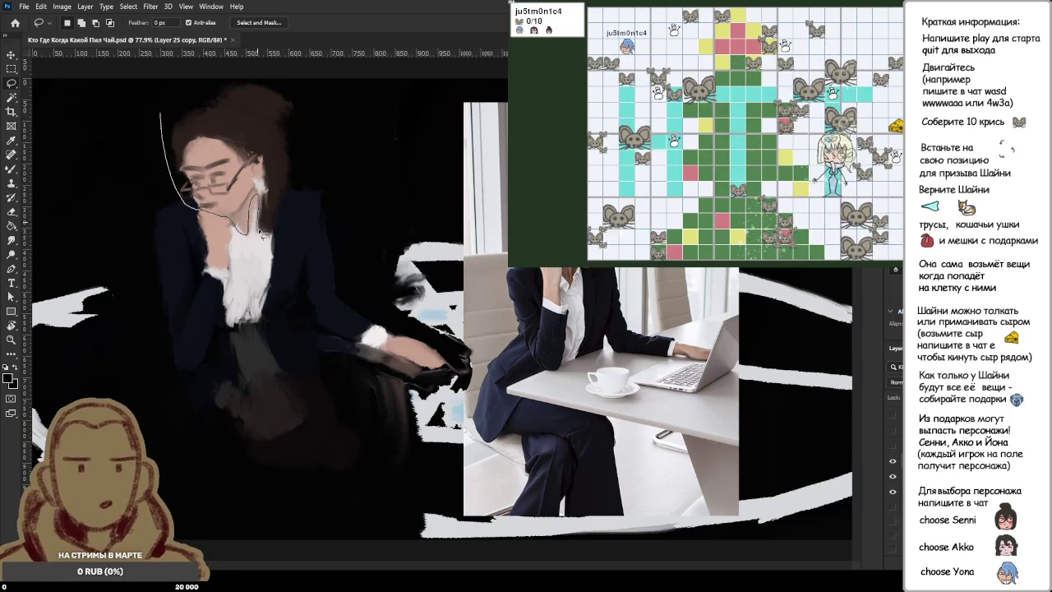
mouse_move(280, 224)
left_mouse_down()
mouse_move(296, 195)
mouse_move(287, 133)
left_mouse_up()
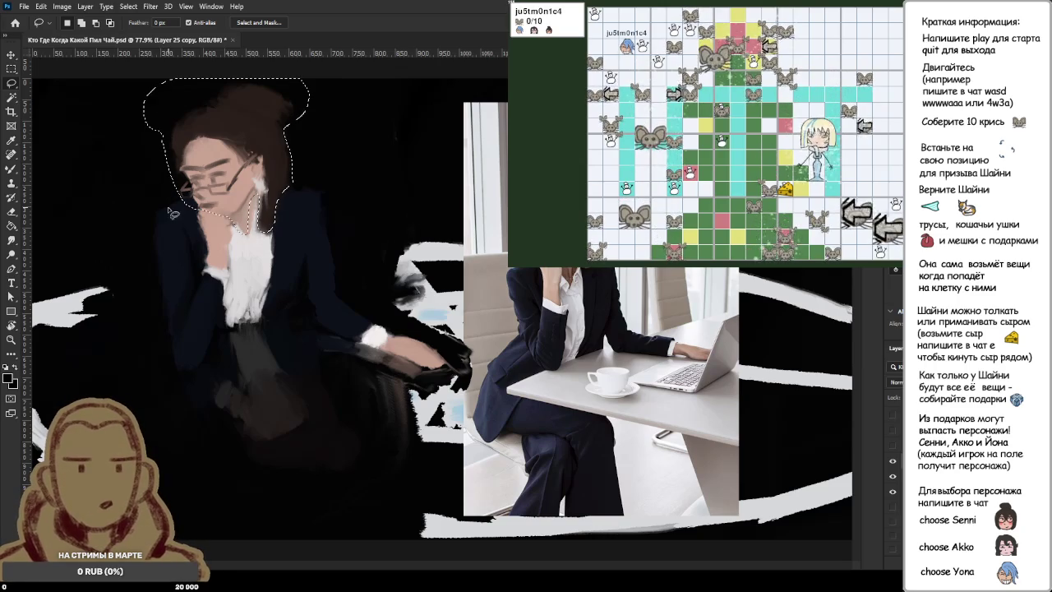
left_click_drag(164, 139, 165, 140)
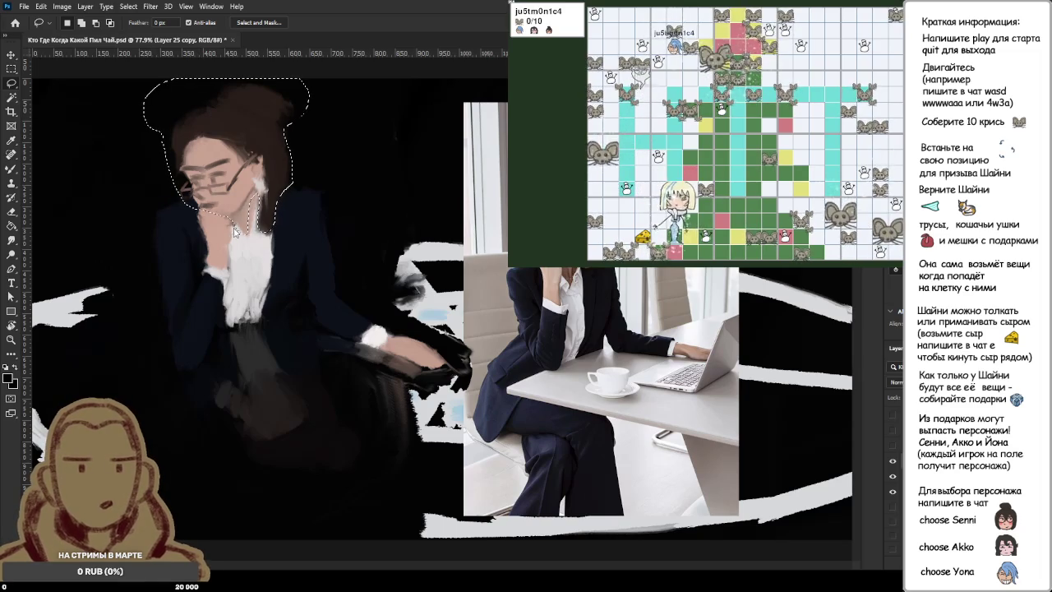
key("ctrl+t")
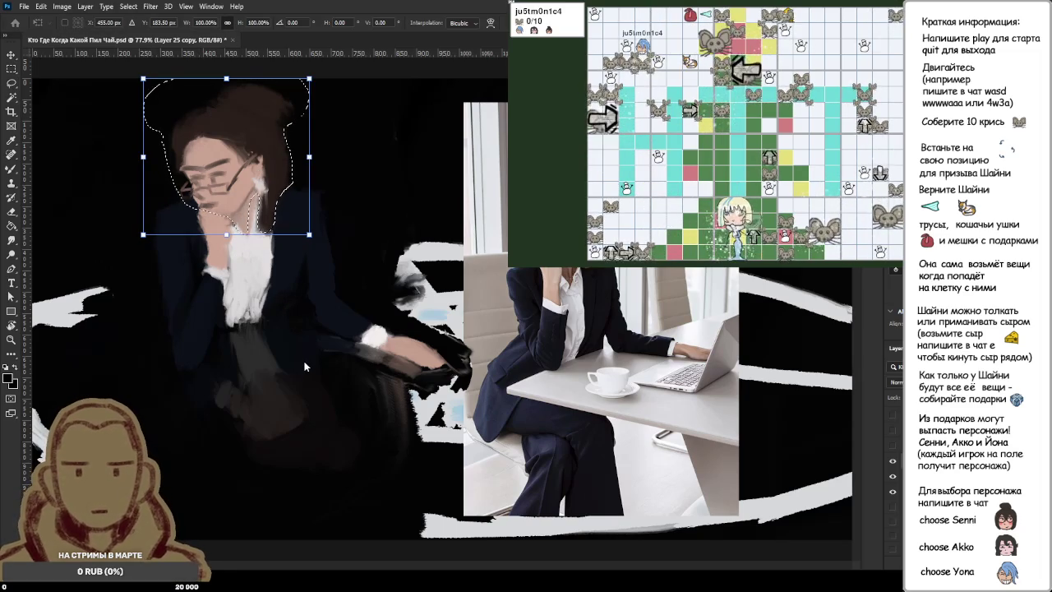
Step: Flip the copied head horizontally, shift it up and slightly right, then commit and deselect
key("h")
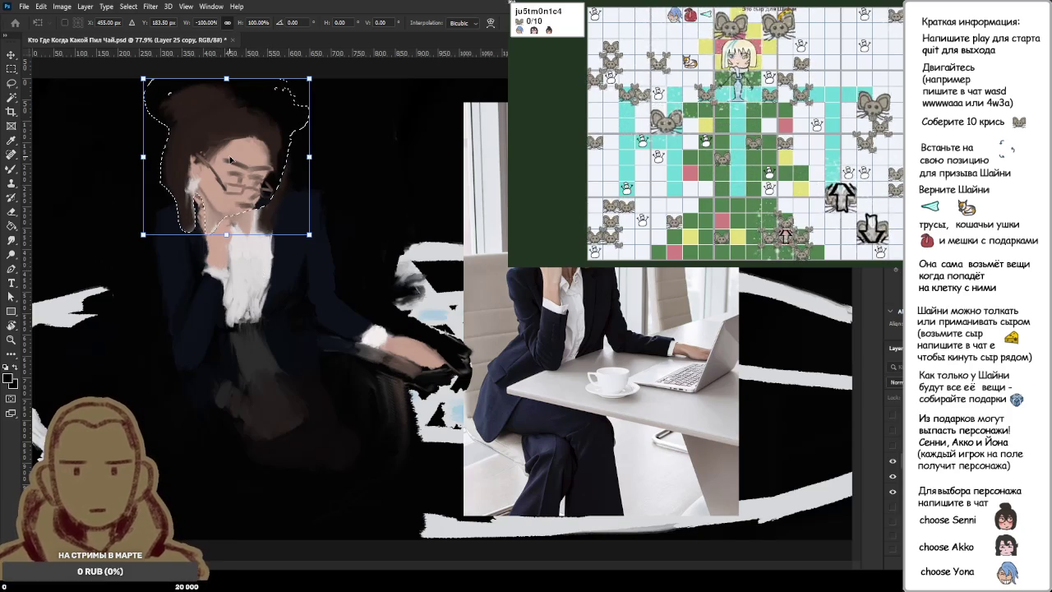
mouse_move(227, 161)
left_mouse_down()
mouse_move(264, 142)
mouse_move(241, 162)
left_mouse_up()
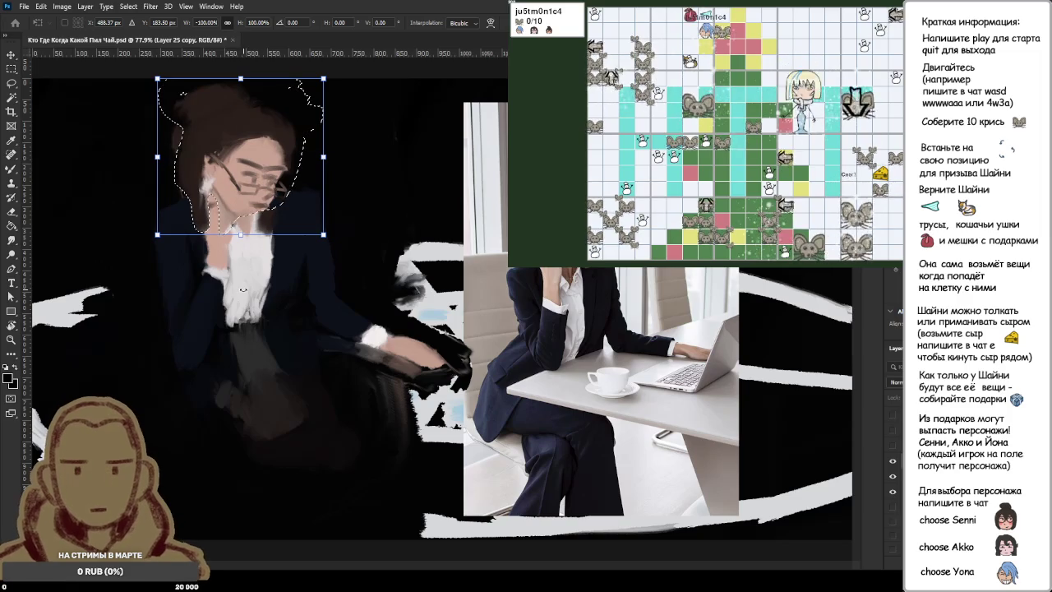
mouse_move(245, 200)
left_mouse_down()
mouse_move(260, 161)
mouse_move(272, 166)
left_mouse_up()
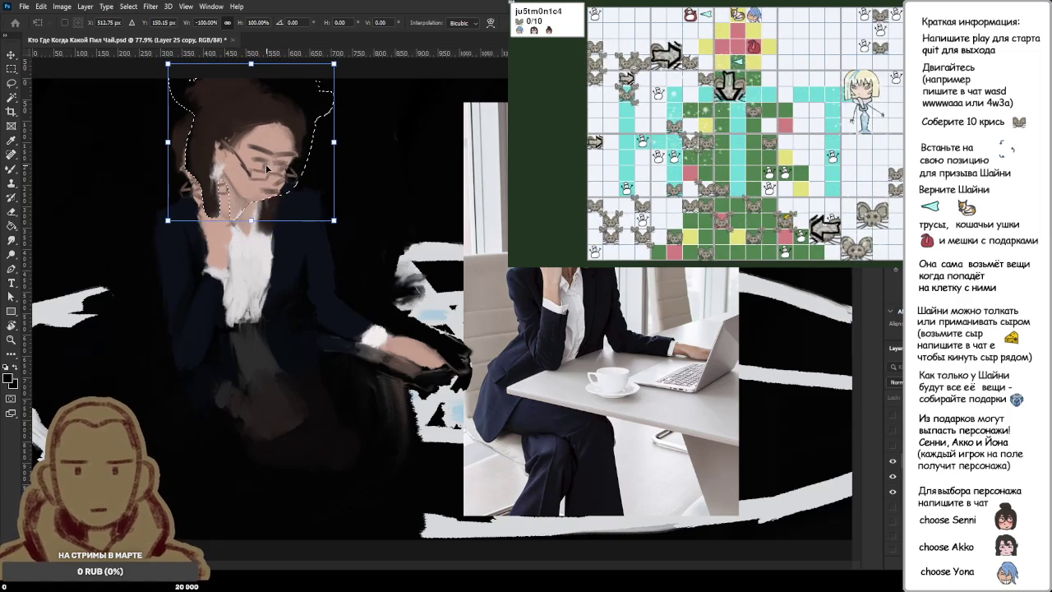
left_click_drag(266, 168, 265, 173)
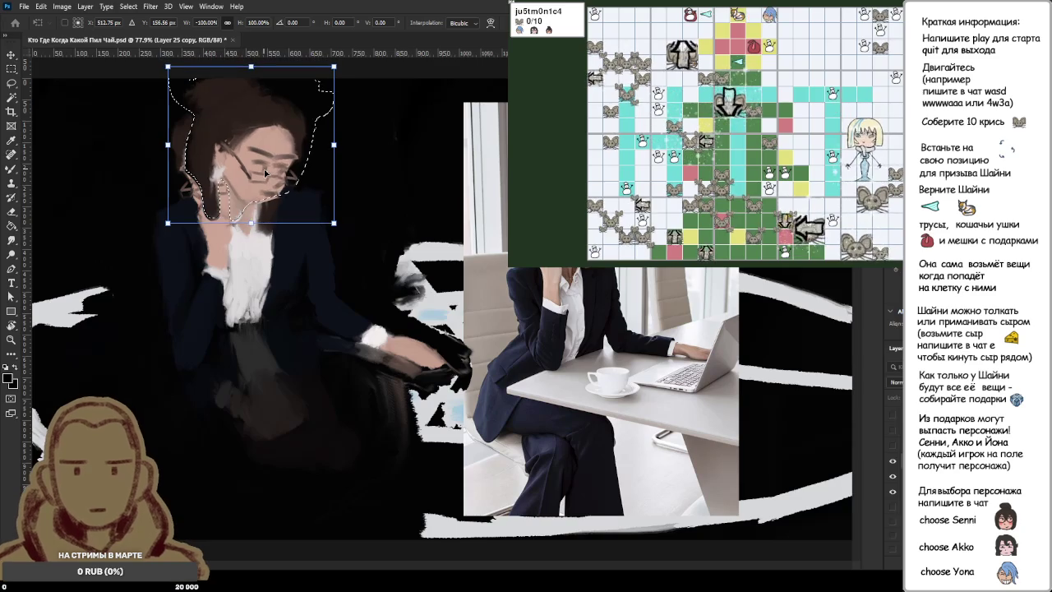
left_click_drag(264, 174, 280, 175)
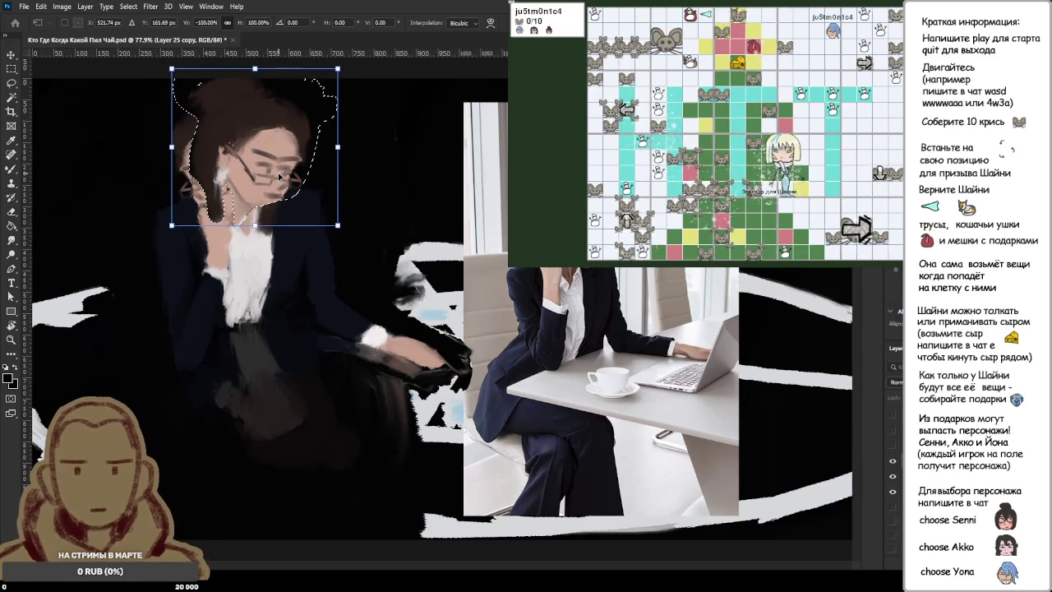
key("Return")
key("ctrl+d")
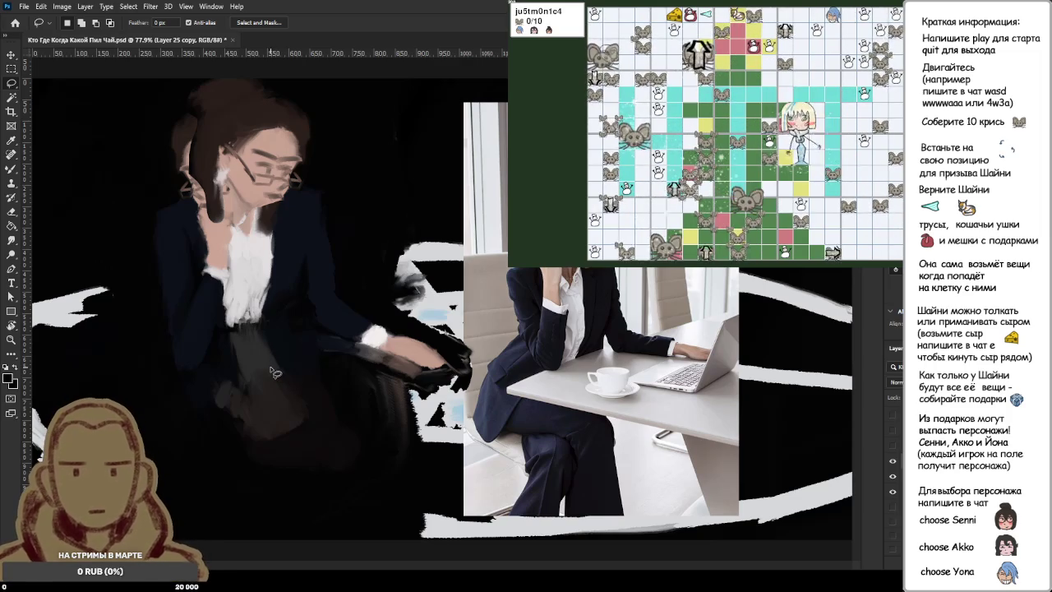
Step: Switch to the Mixer Brush and sample skin pink from the neck
key("b")
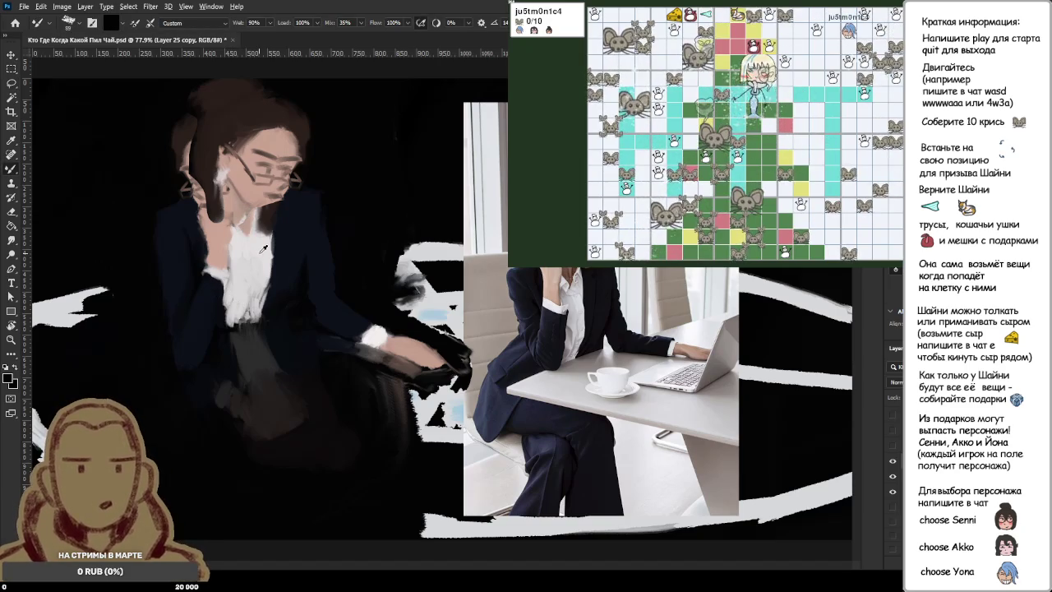
left_click(243, 211, "alt")
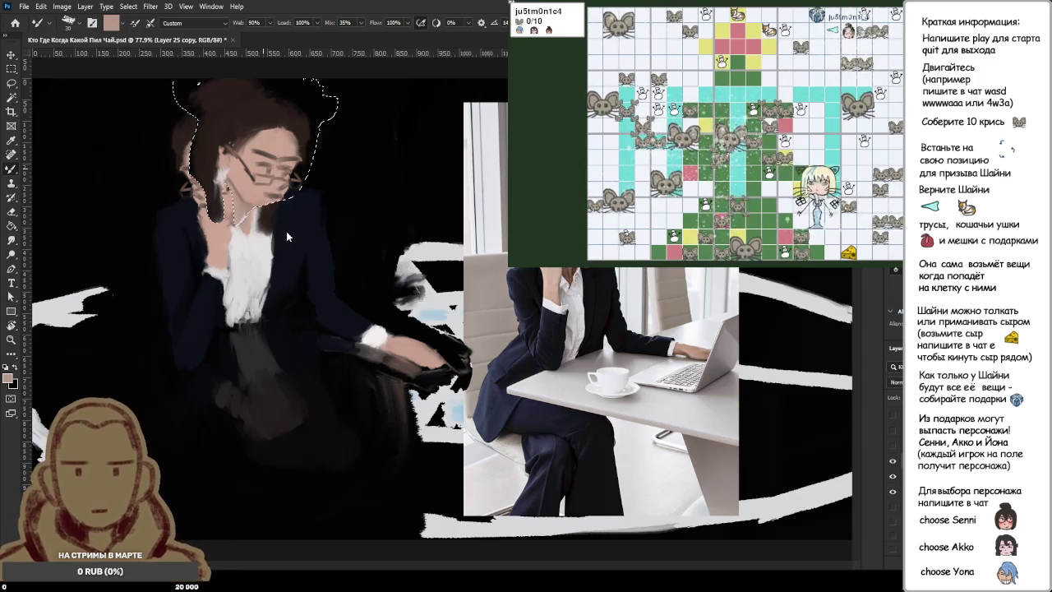
Step: Transform the flipped head a few pixels right, commit it, and hide the ghost-head layer
key("m")
key("ctrl+t")
left_click_drag(270, 180, 275, 178)
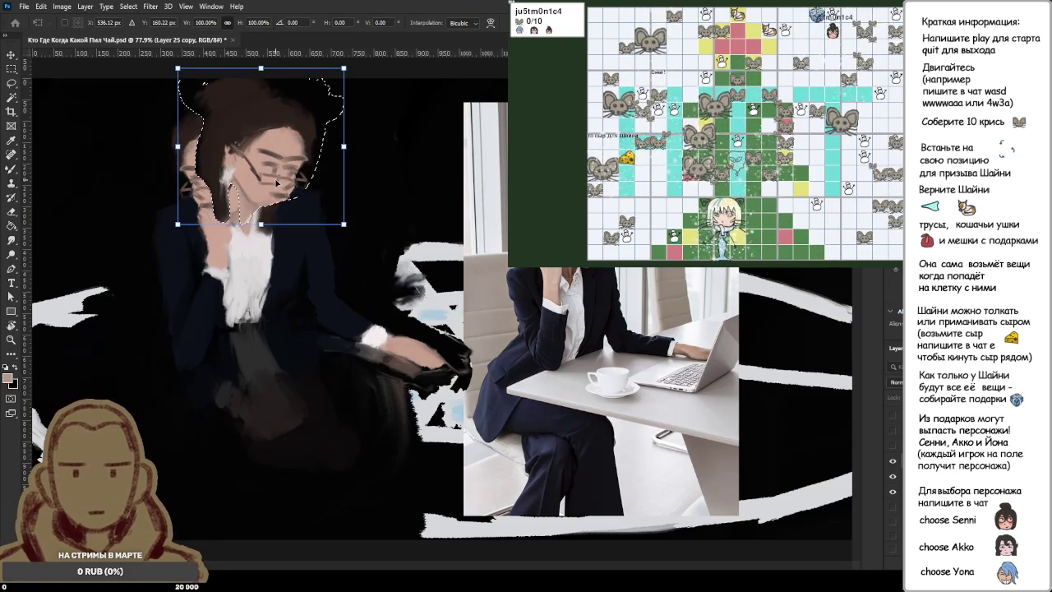
key("Return")
key("ctrl+d")
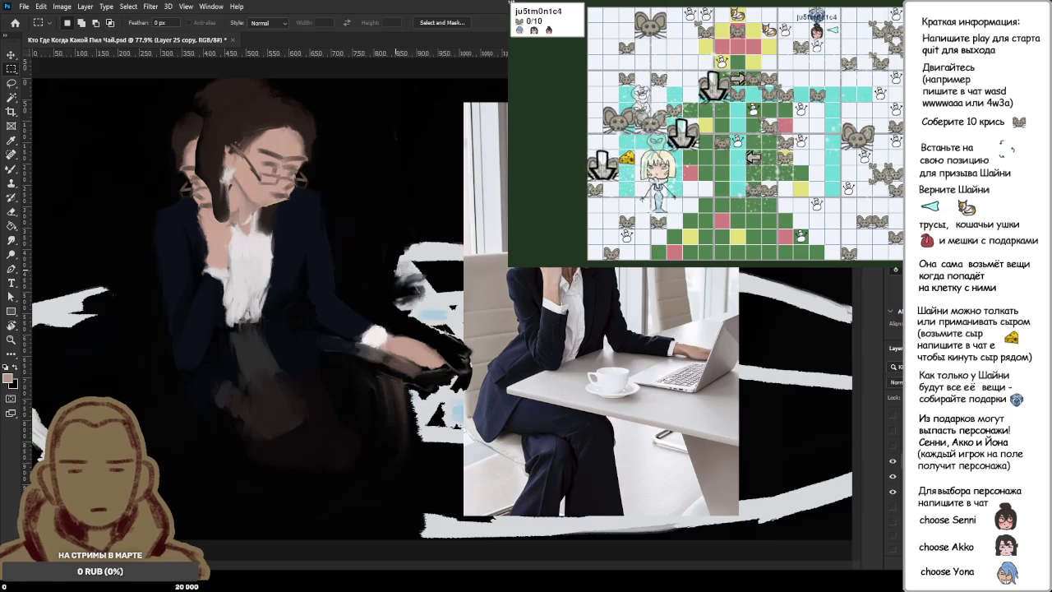
left_click(893, 479)
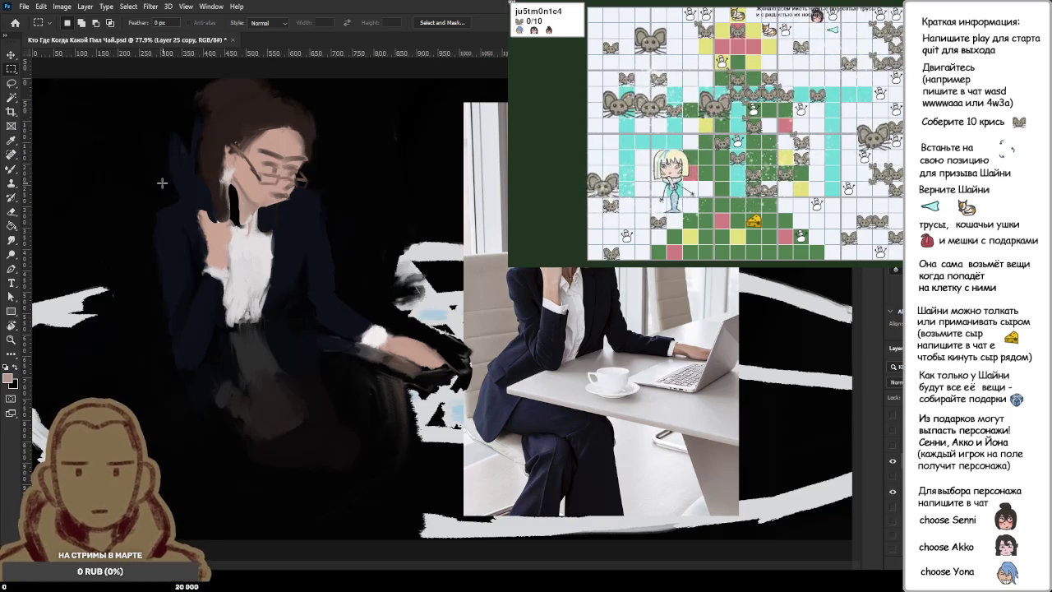
Step: Switch to the brush with black paint and shrink it to about size 90
key("b")
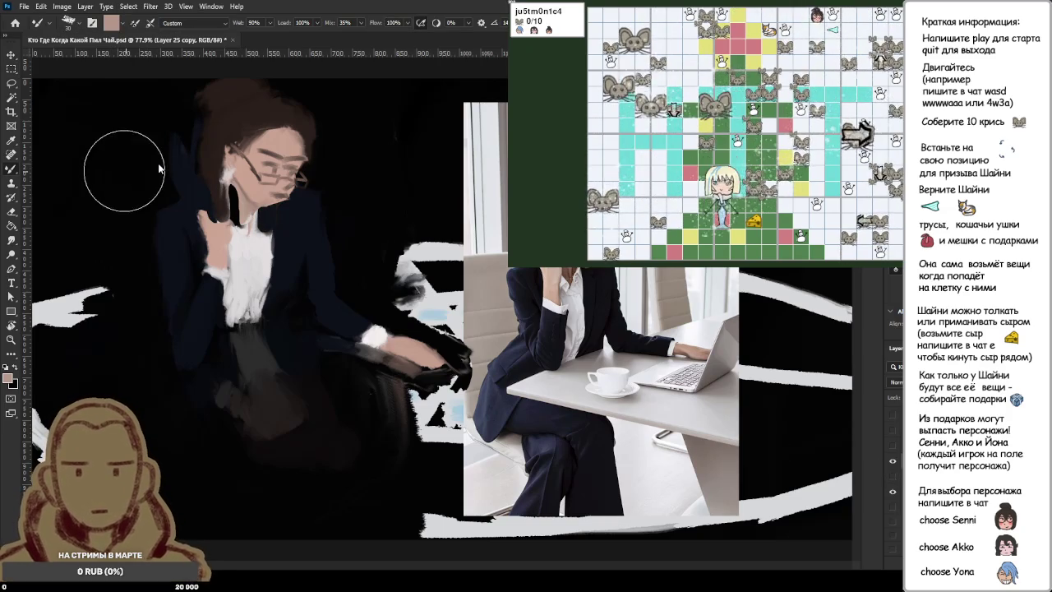
key("period")
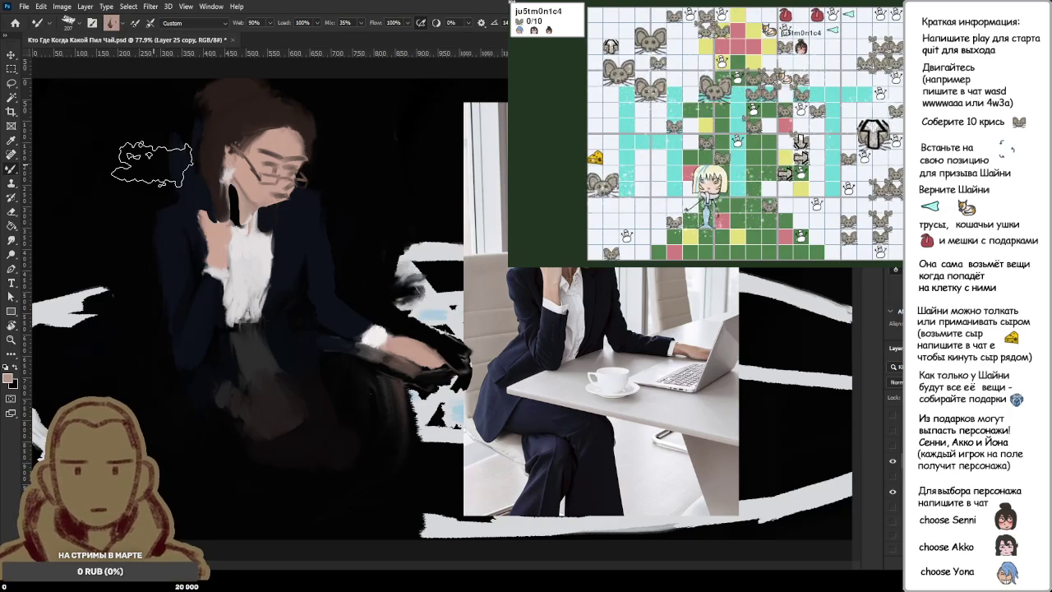
key("d")
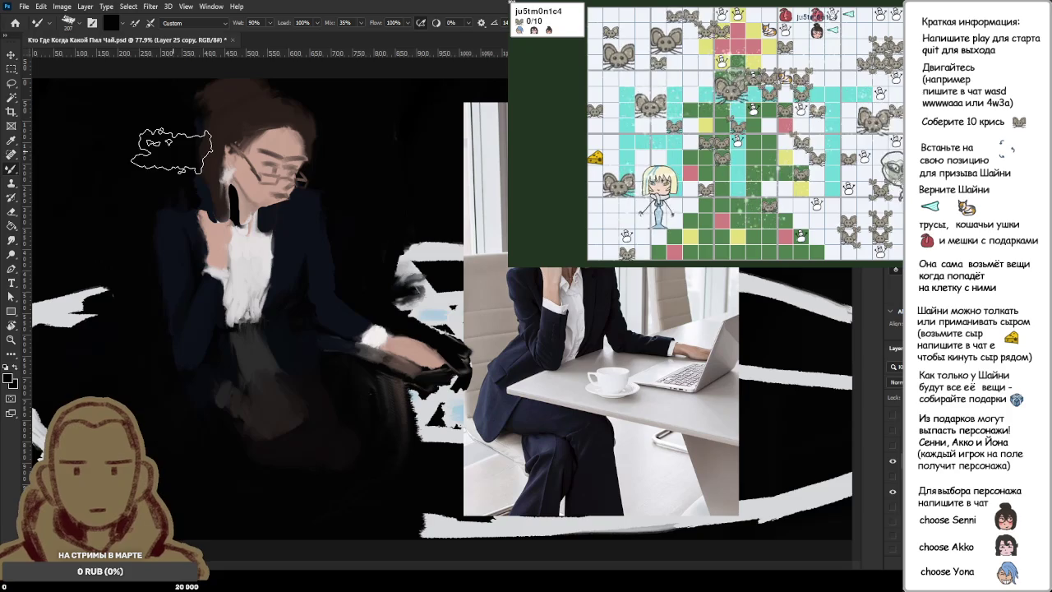
key("bracketleft")
key("bracketleft")
key("bracketleft")
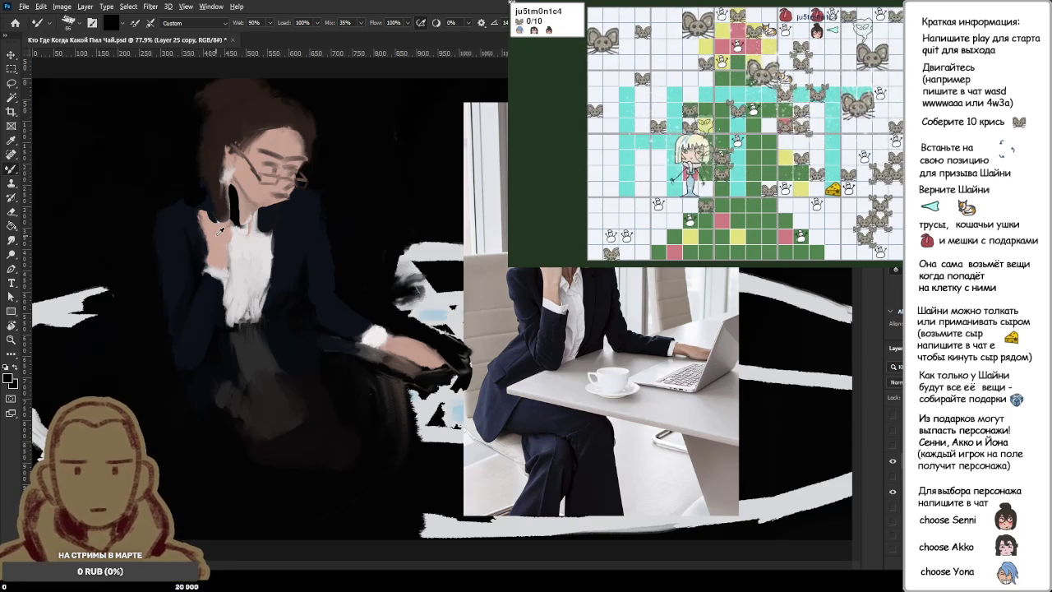
Step: Toggle the lighter neck-and-collar layer's visibility, leaving it hidden
left_click(893, 478)
left_click(893, 478)
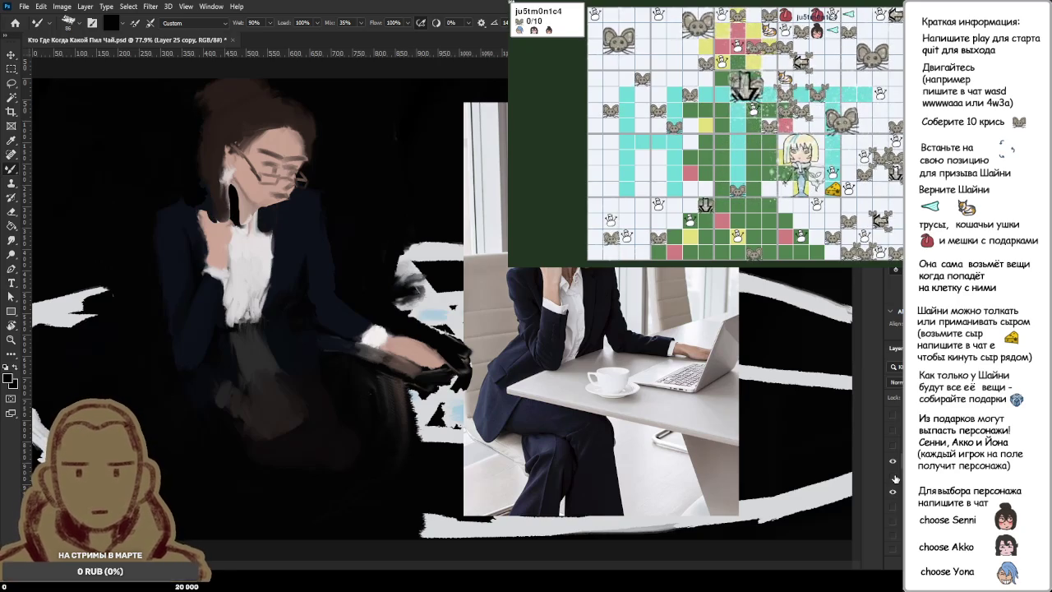
left_click(893, 477)
left_click(894, 478)
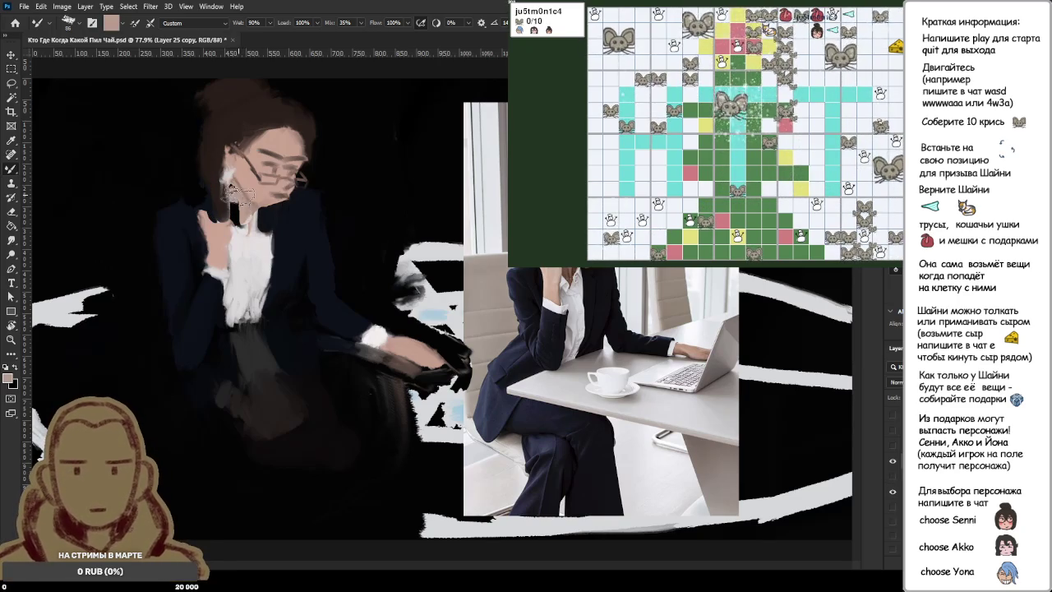
scroll(242, 215, "up", 2)
Step: Blend skin tone over the shadow beside the woman's neck
scroll(243, 216, "up", 2)
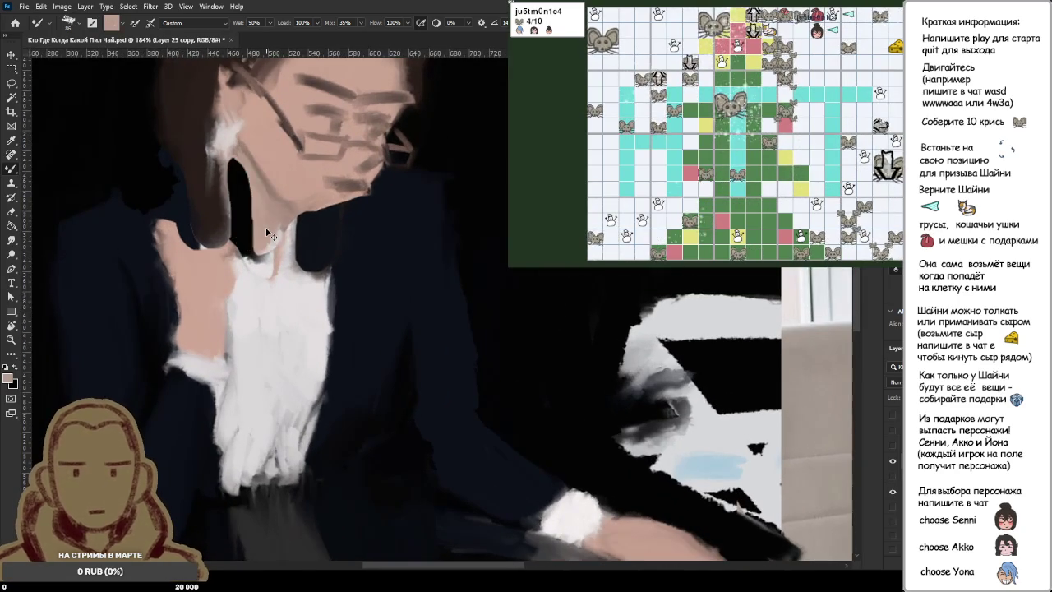
scroll(262, 227, "down", 1)
scroll(262, 227, "down", 5)
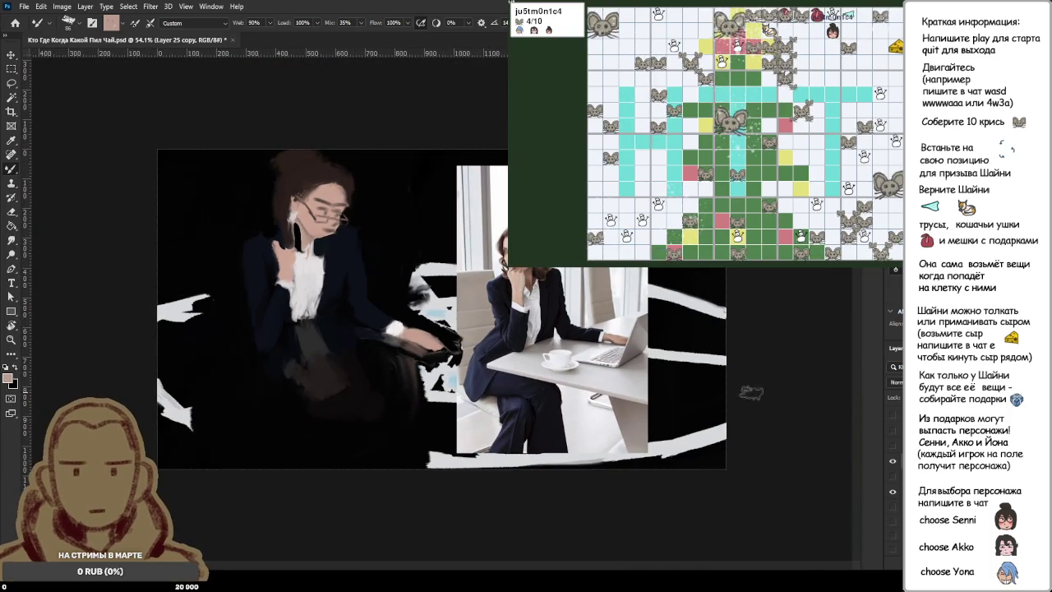
scroll(288, 238, "up", 2)
scroll(287, 239, "up", 2)
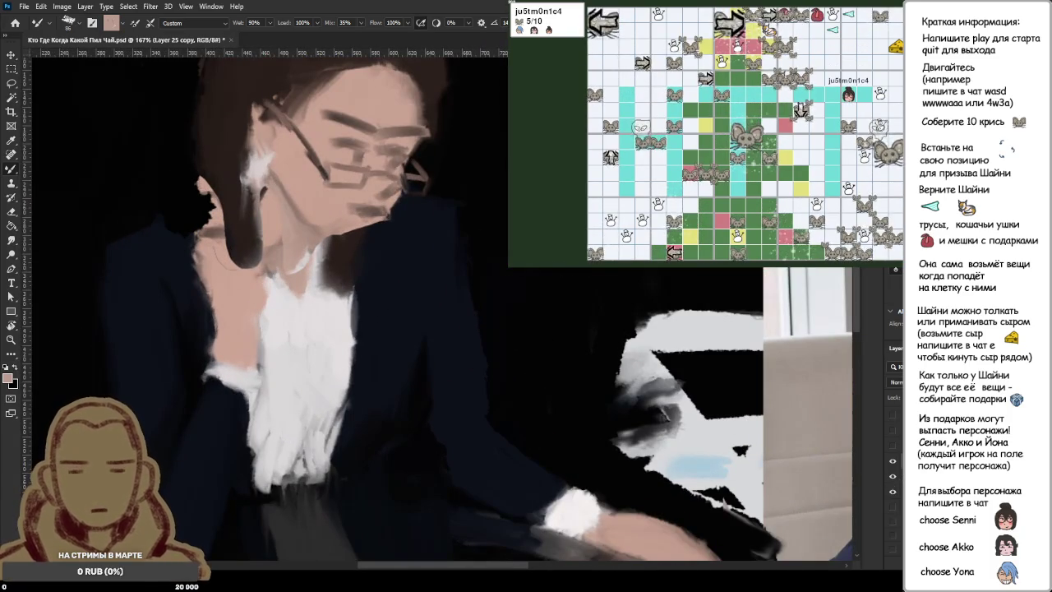
mouse_move(263, 276)
left_mouse_down()
mouse_move(222, 227)
mouse_move(261, 259)
mouse_move(247, 205)
mouse_move(240, 214)
left_mouse_up()
Step: Smudge the neck and upper shirt into skin tone with wet colour mixing
key("b")
key("ctrl+0")
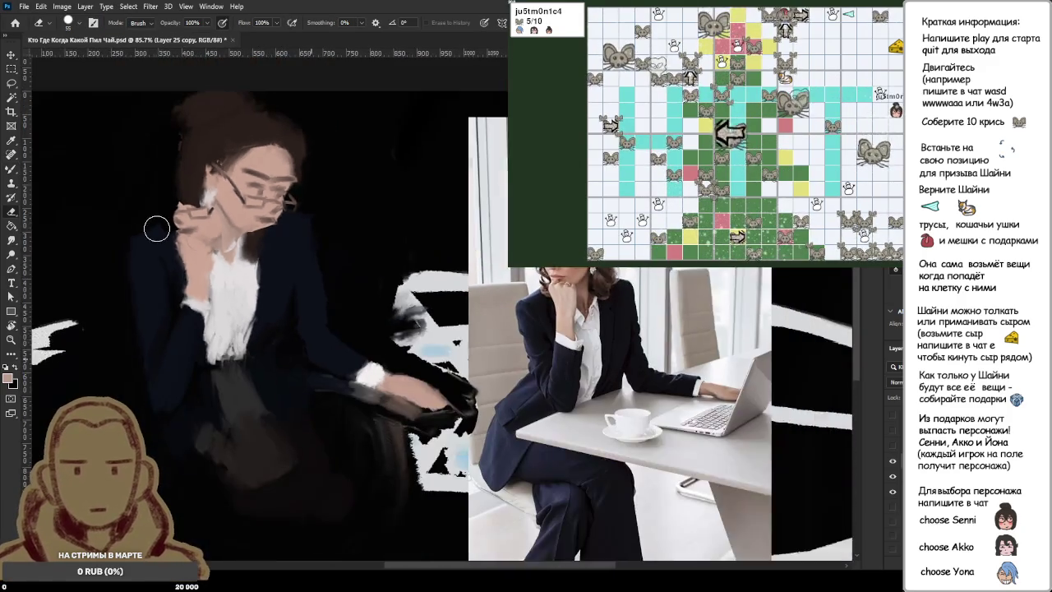
scroll(193, 214, "up", 3)
scroll(188, 211, "up", 2)
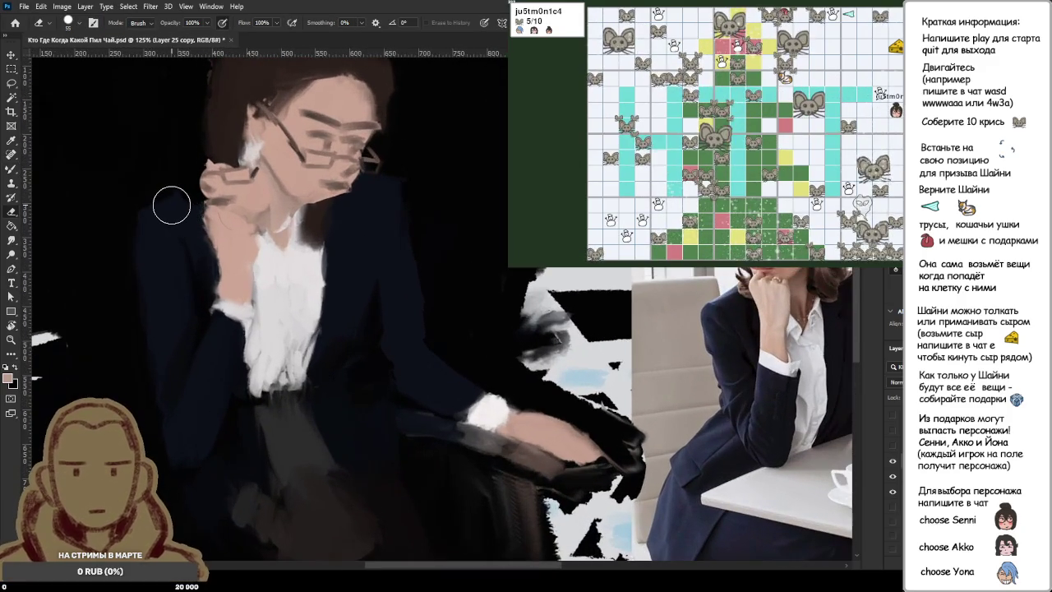
scroll(172, 205, "up", 1)
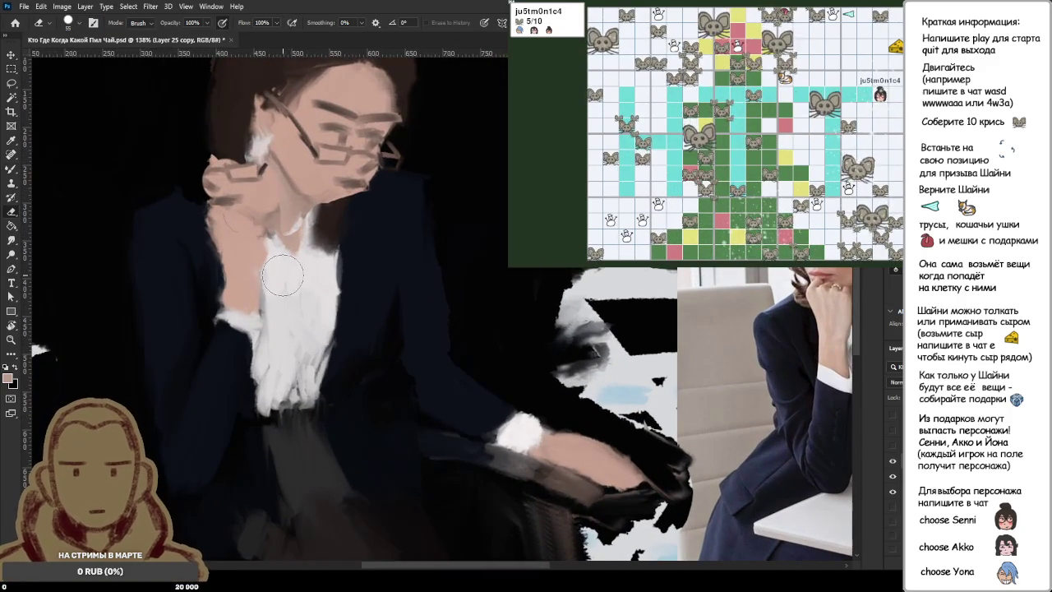
key("shift+b")
left_click_drag(283, 271, 283, 218)
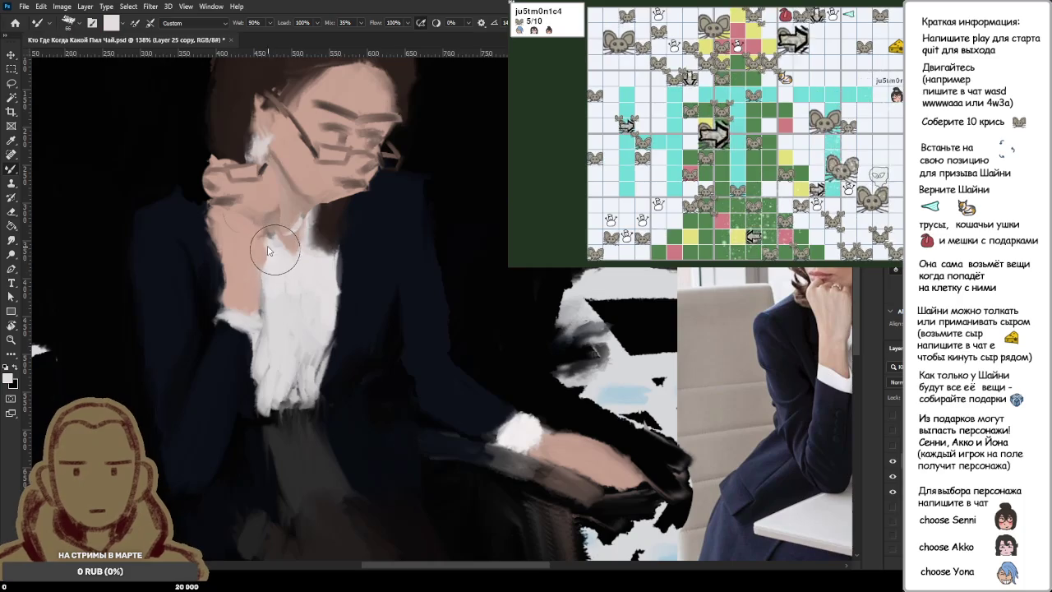
left_click(285, 207, "alt")
Step: Sample the jacket's dark navy and paint it over the hand beside the face, brush about 43
left_click(169, 206, "alt")
mouse_move(177, 197)
left_mouse_down()
mouse_move(199, 176)
mouse_move(224, 182)
mouse_move(263, 91)
left_mouse_up()
key("bracketleft")
key("bracketleft")
left_click_drag(206, 185, 234, 140)
scroll(218, 206, "down", 3)
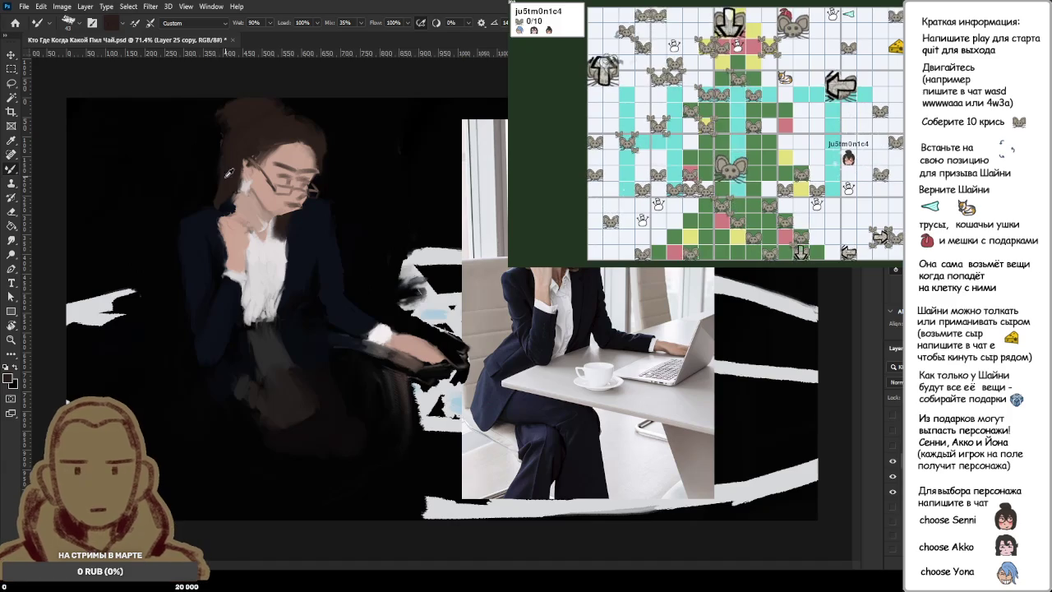
Step: Dab sampled skin pink onto the hand at the chin
left_click(230, 185, "alt")
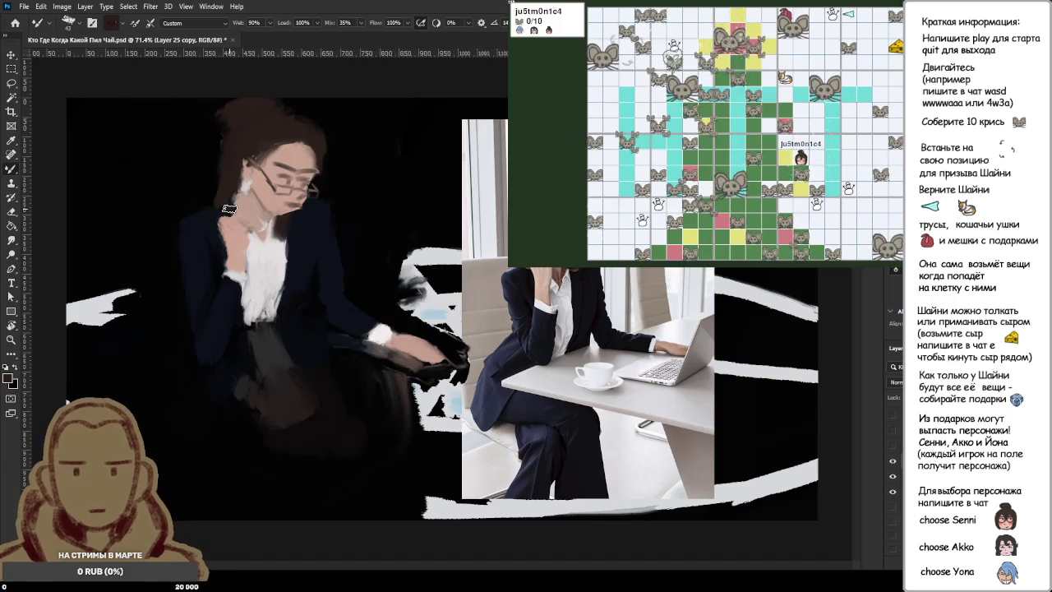
left_click(234, 229, "alt")
left_click_drag(230, 218, 238, 220)
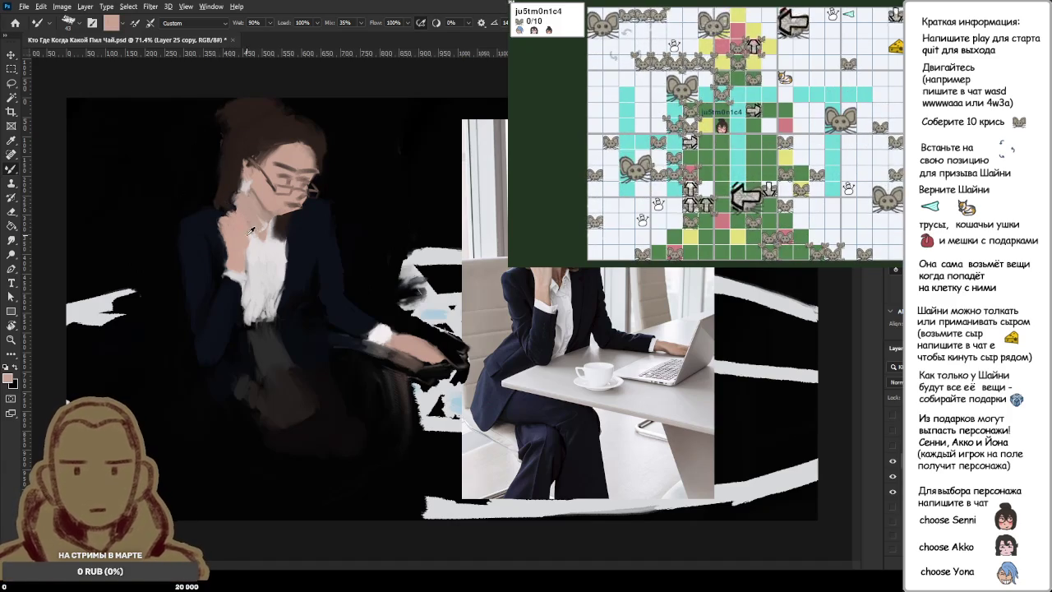
scroll(212, 203, "up", 3)
scroll(212, 203, "up", 3)
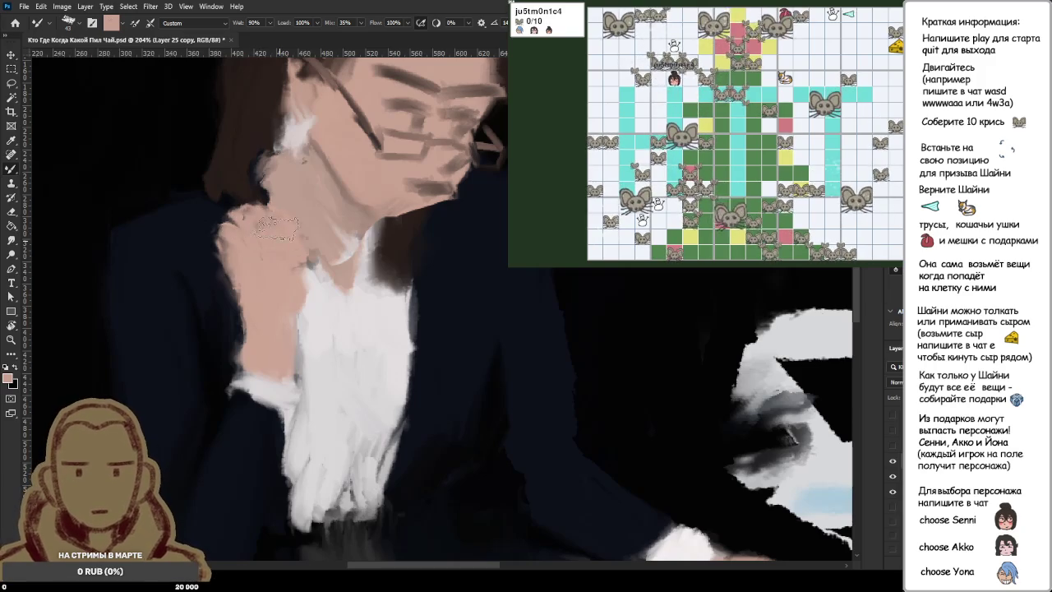
left_click(247, 173, "alt")
left_click(251, 207, "alt")
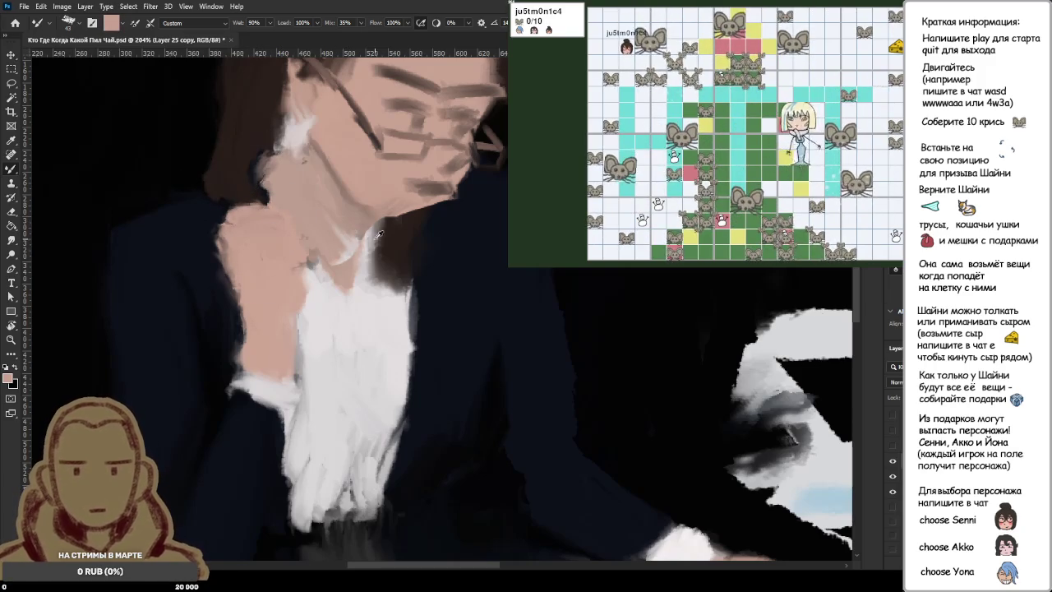
Step: Paint white from the shirt onto the collar and shirt front
scroll(378, 246, "down", 3)
left_click(393, 279, "alt")
left_click_drag(392, 279, 396, 223)
left_click_drag(401, 272, 407, 223)
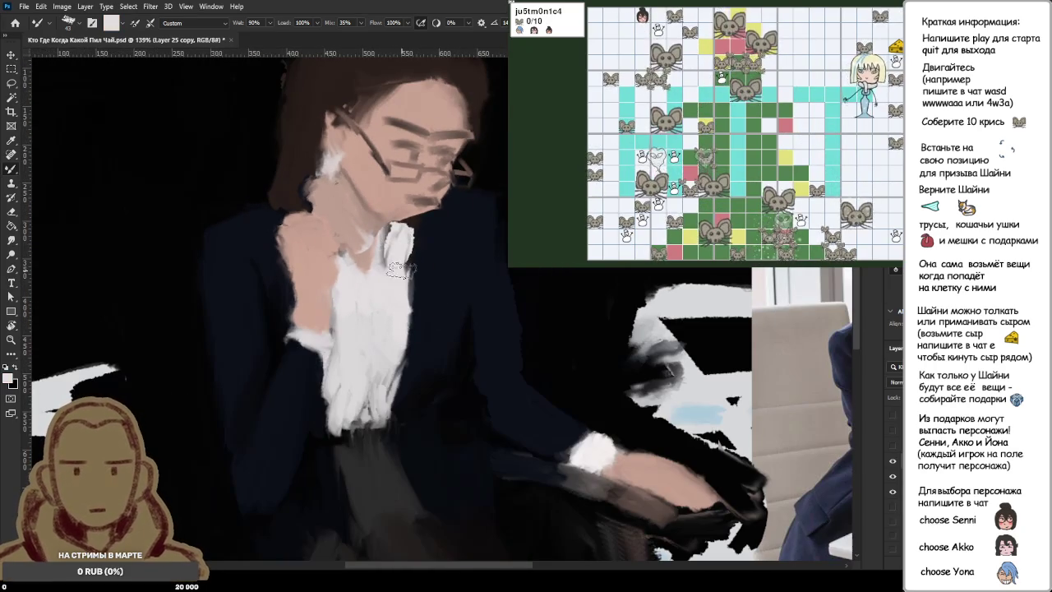
Step: Extend a dark brown hair strand down to the neck
left_click(374, 220, "alt")
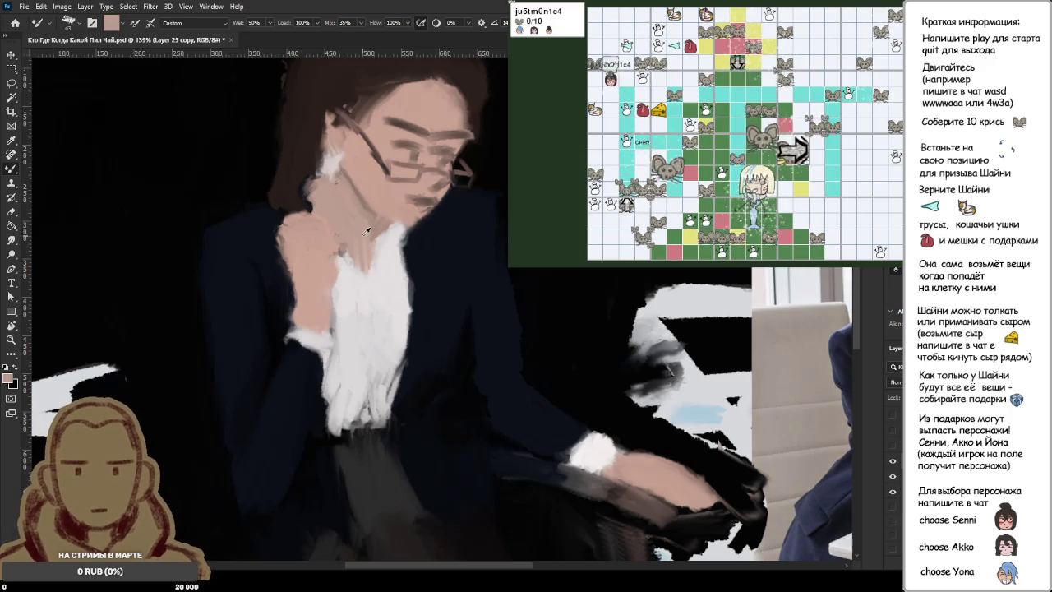
left_click(315, 184, "alt")
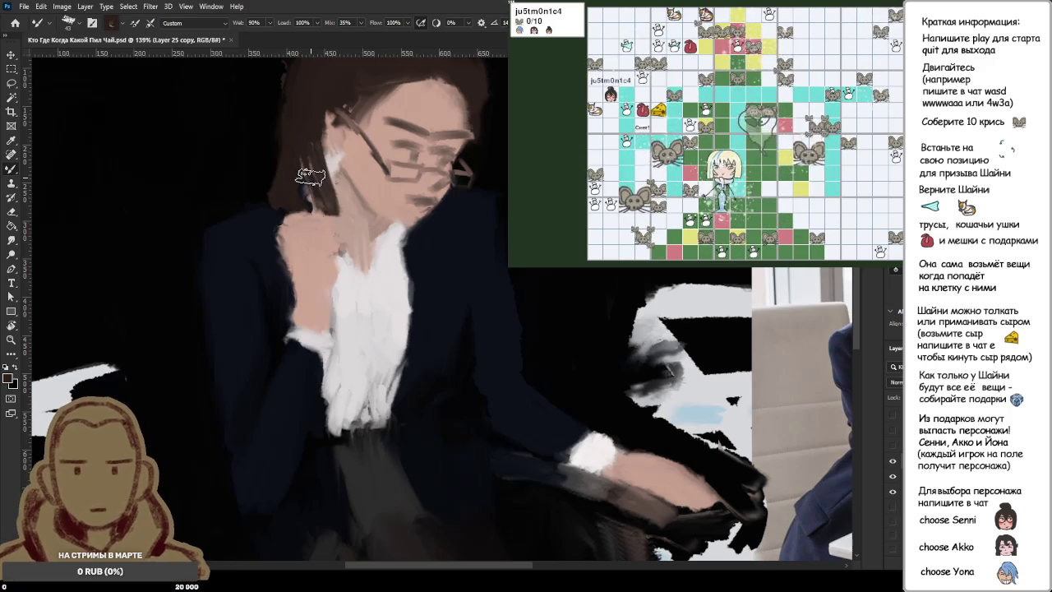
left_click(326, 232, "alt")
left_click(343, 233, "alt")
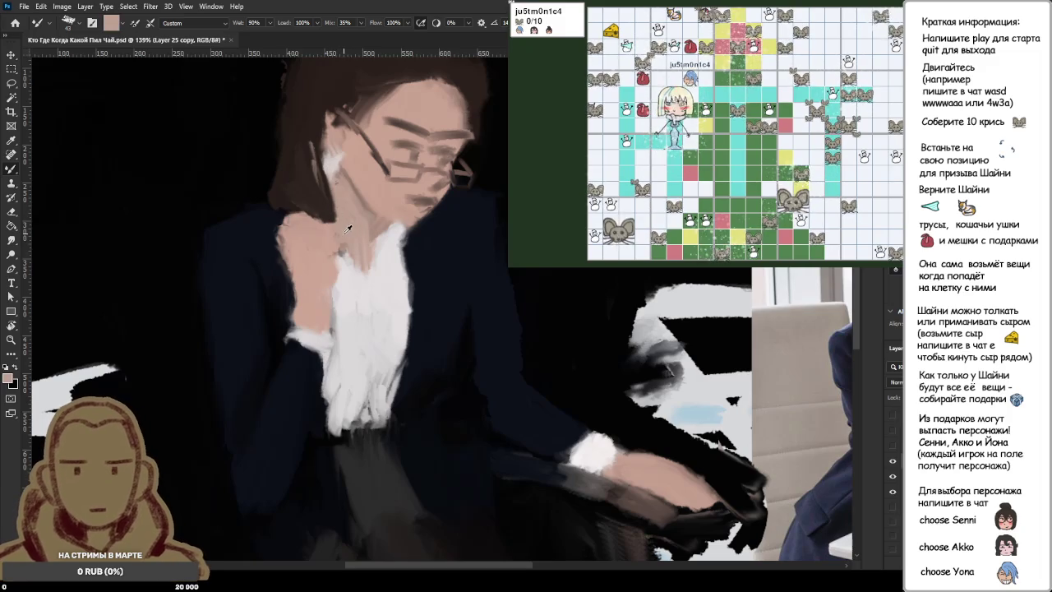
left_click(329, 238, "alt")
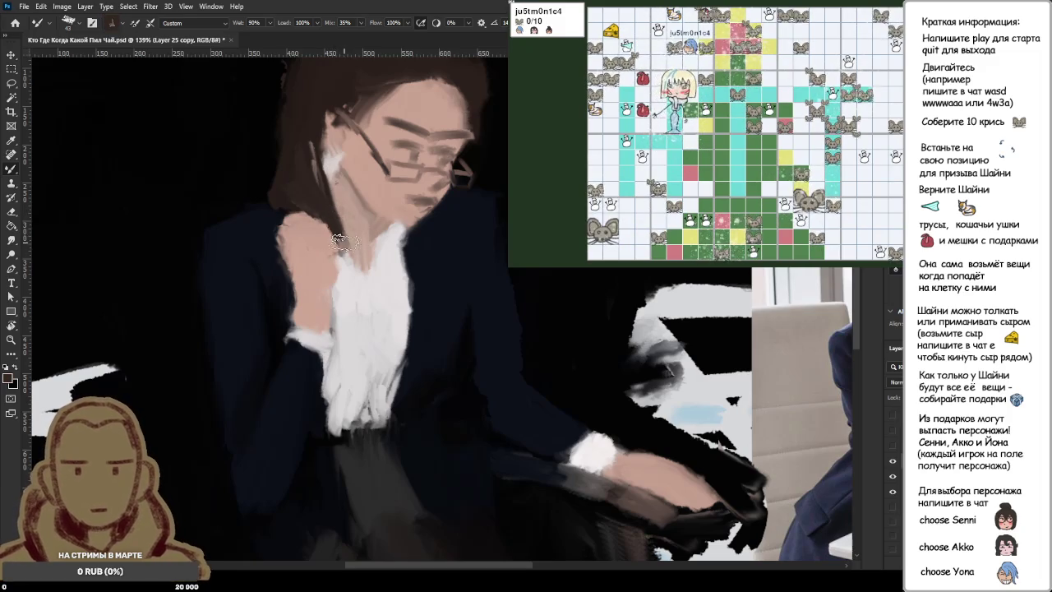
left_click_drag(327, 208, 363, 278)
Step: Sample white from the shirt and dark hair colour while zooming around the figure
scroll(316, 237, "down", 3)
scroll(316, 242, "down", 3)
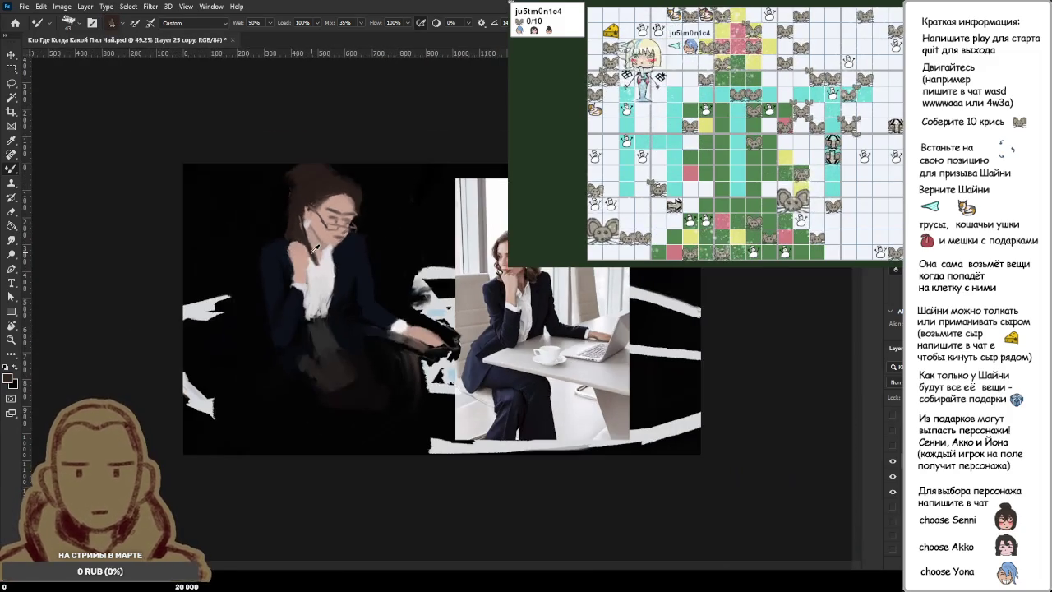
scroll(279, 238, "up", 2)
scroll(275, 236, "up", 2)
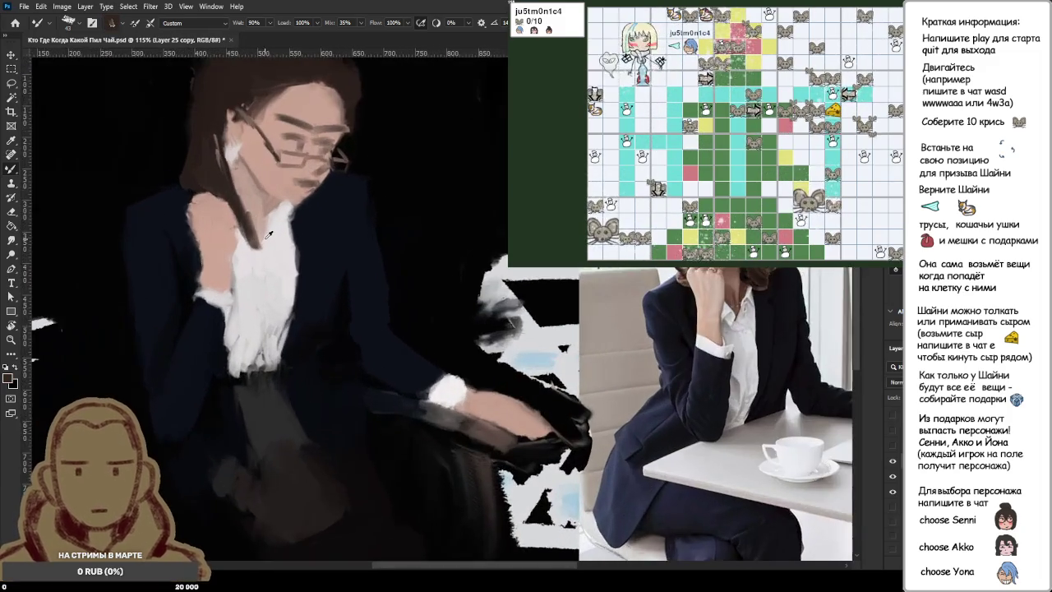
scroll(267, 233, "up", 2)
scroll(266, 231, "up", 2)
left_click(279, 228, "alt")
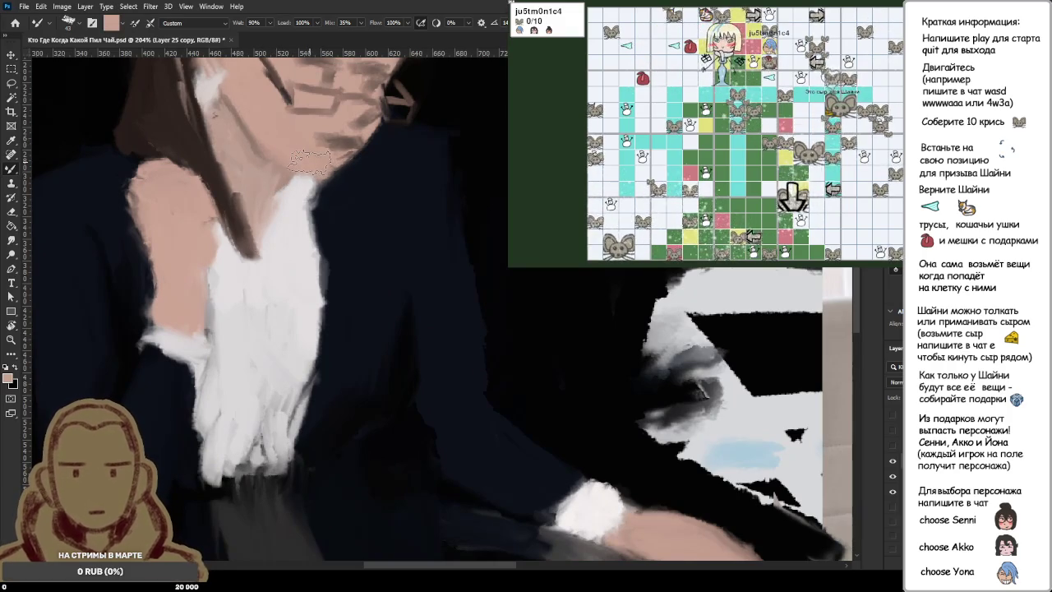
scroll(311, 161, "down", 3)
scroll(278, 179, "down", 1)
scroll(258, 107, "up", 2)
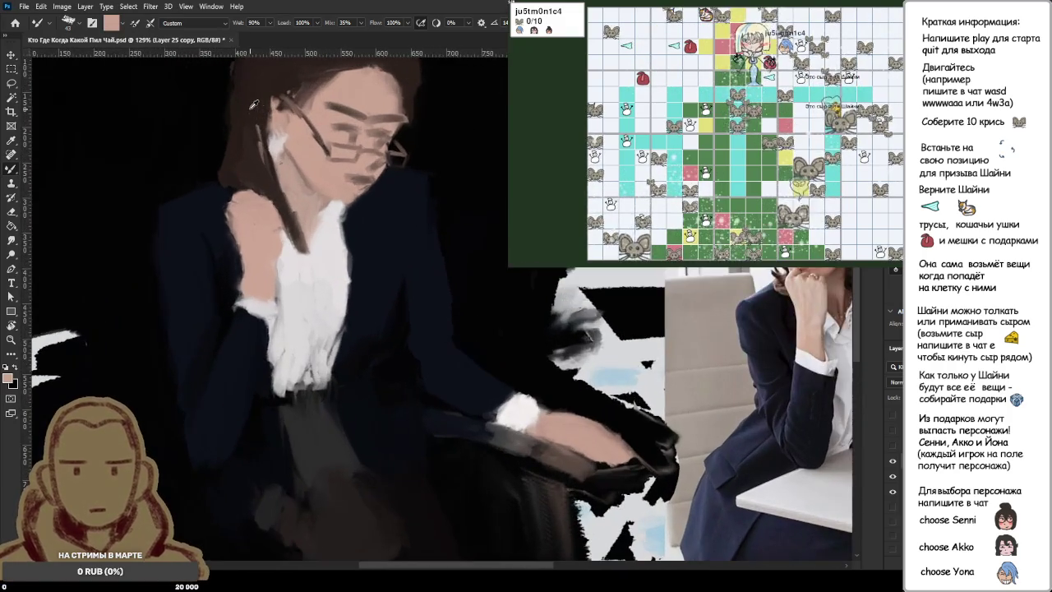
scroll(258, 107, "up", 1)
left_click(258, 123, "alt")
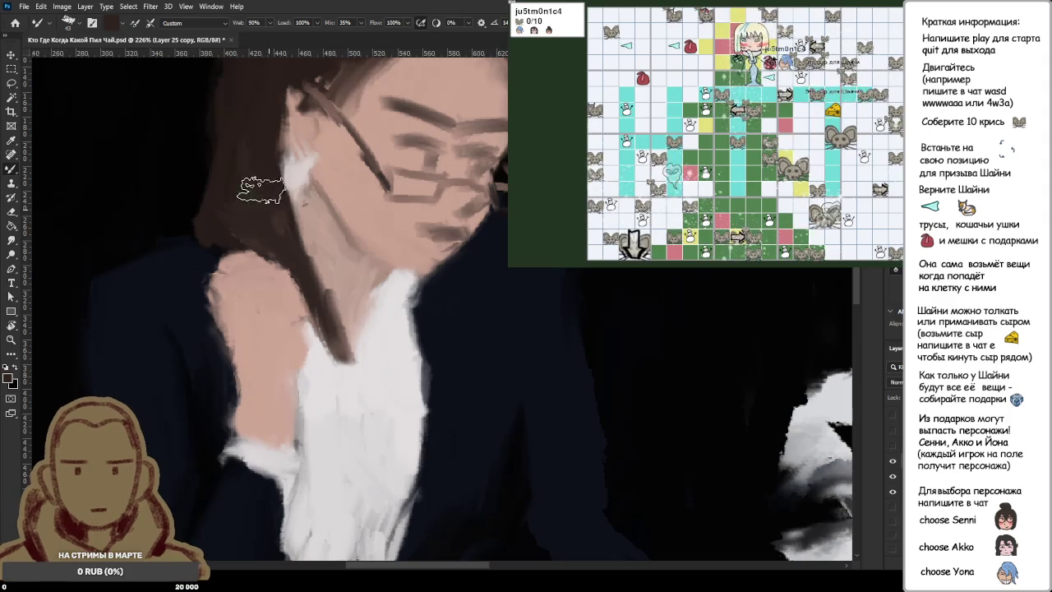
scroll(239, 125, "down", 2)
scroll(297, 109, "up", 1)
scroll(362, 164, "up", 1)
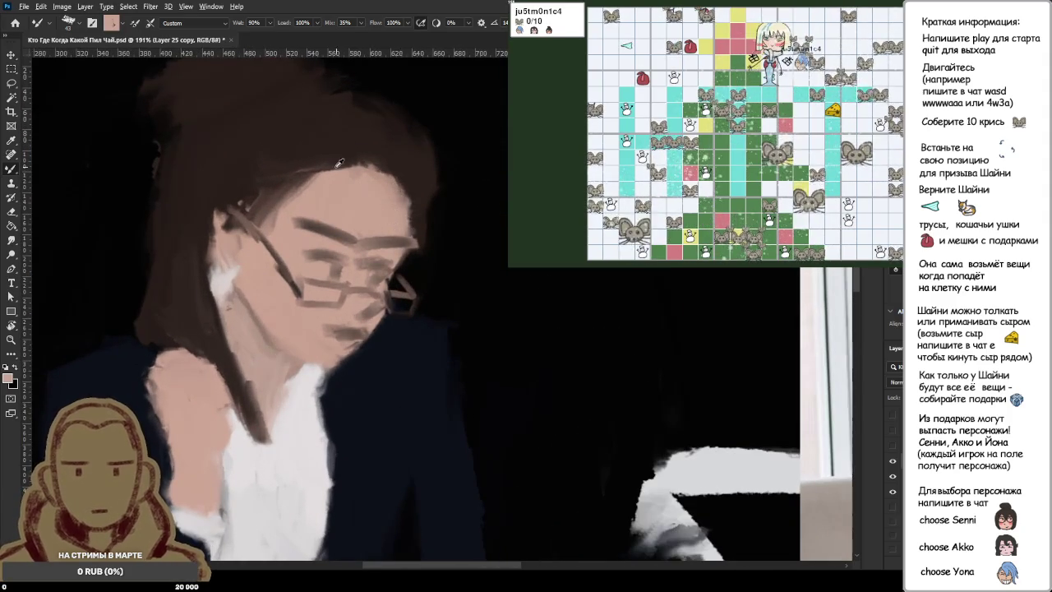
scroll(358, 169, "down", 1)
scroll(334, 177, "down", 1)
scroll(355, 175, "down", 1)
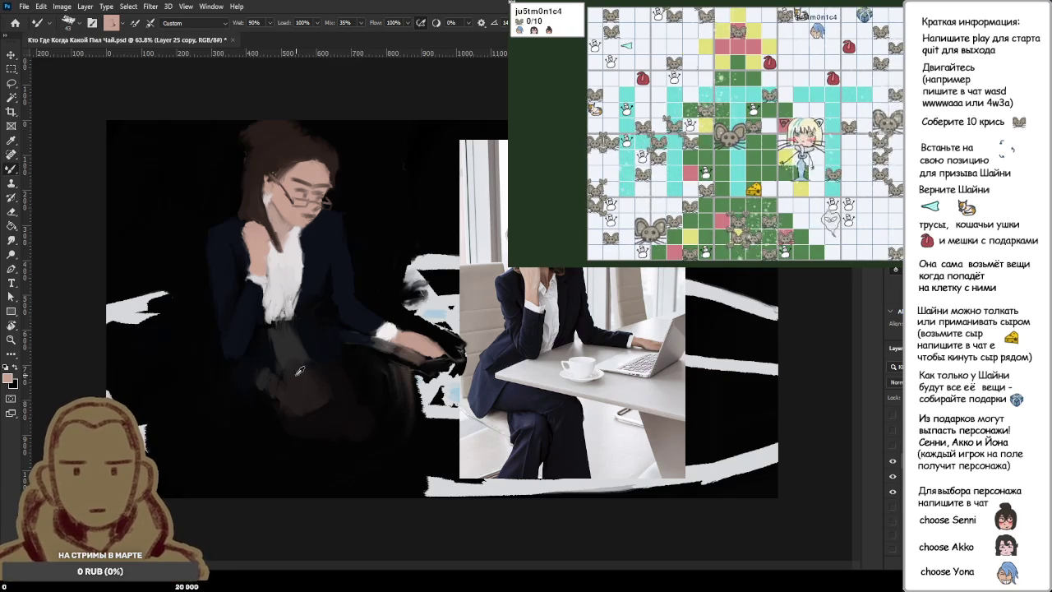
Step: Paint dark strokes over the lower figure, then shrink the brush to about 183
left_click(257, 432, "alt")
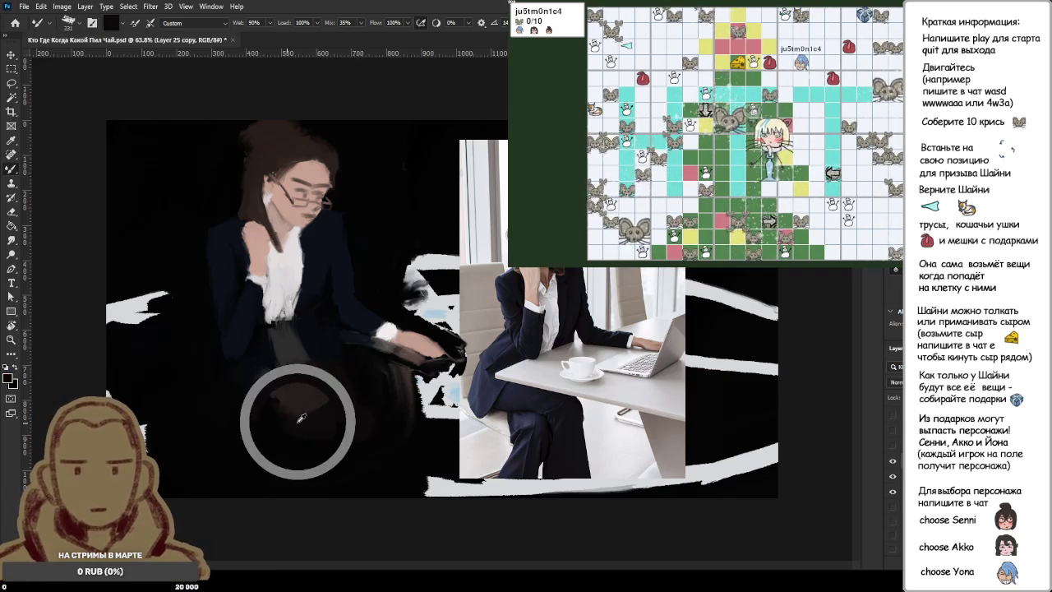
left_click_drag(298, 419, 230, 434)
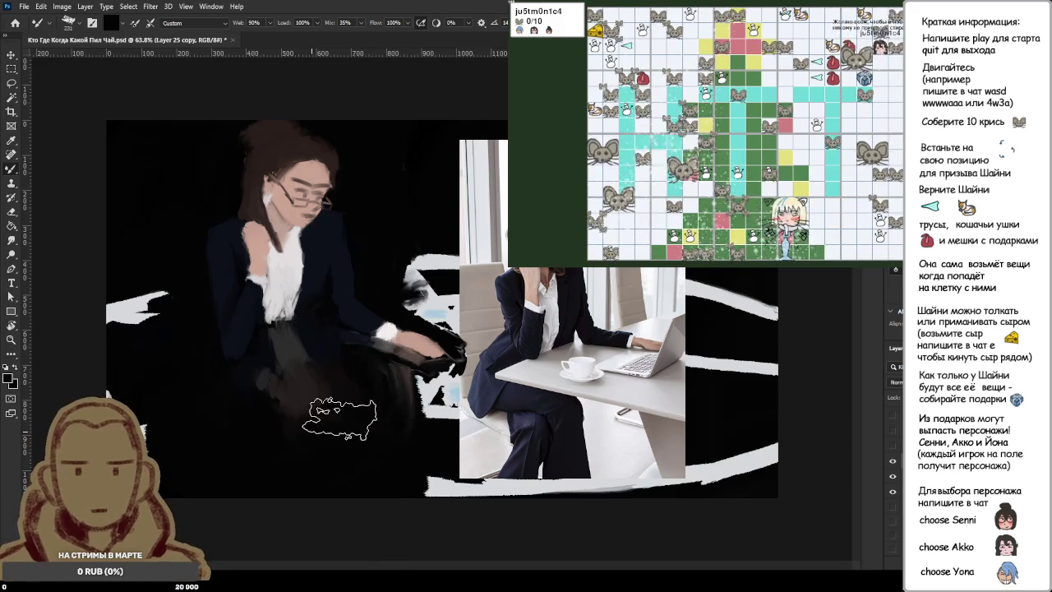
left_click_drag(318, 428, 385, 415)
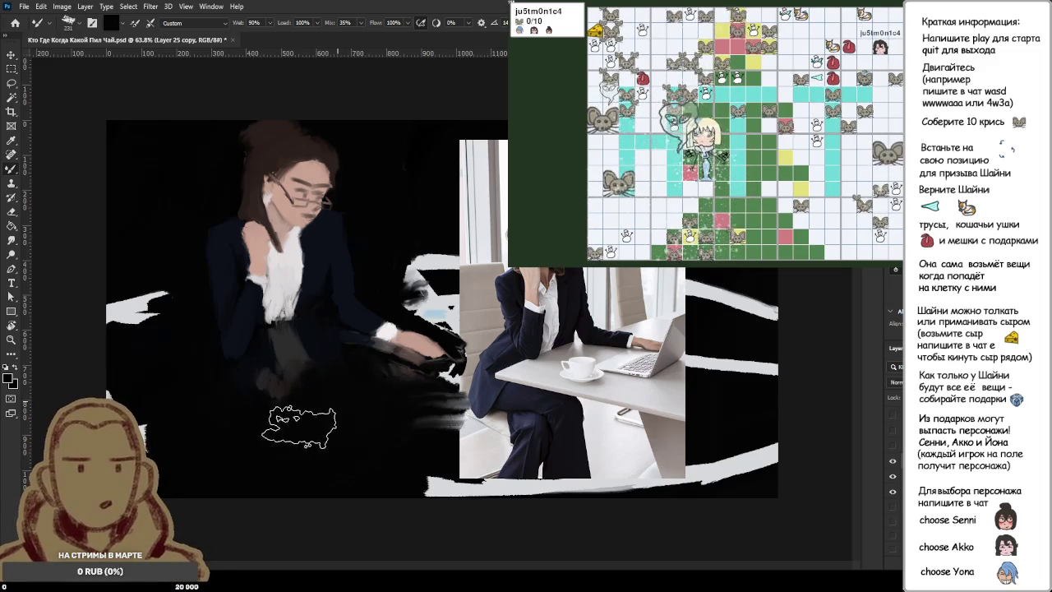
key("bracketleft")
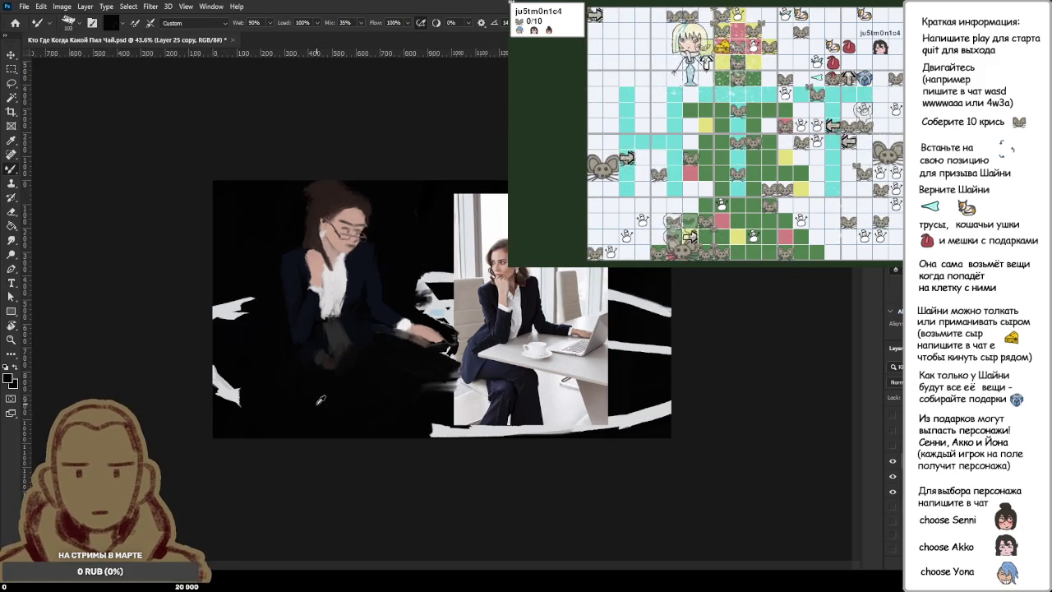
scroll(354, 362, "up", 2)
scroll(263, 383, "up", 3)
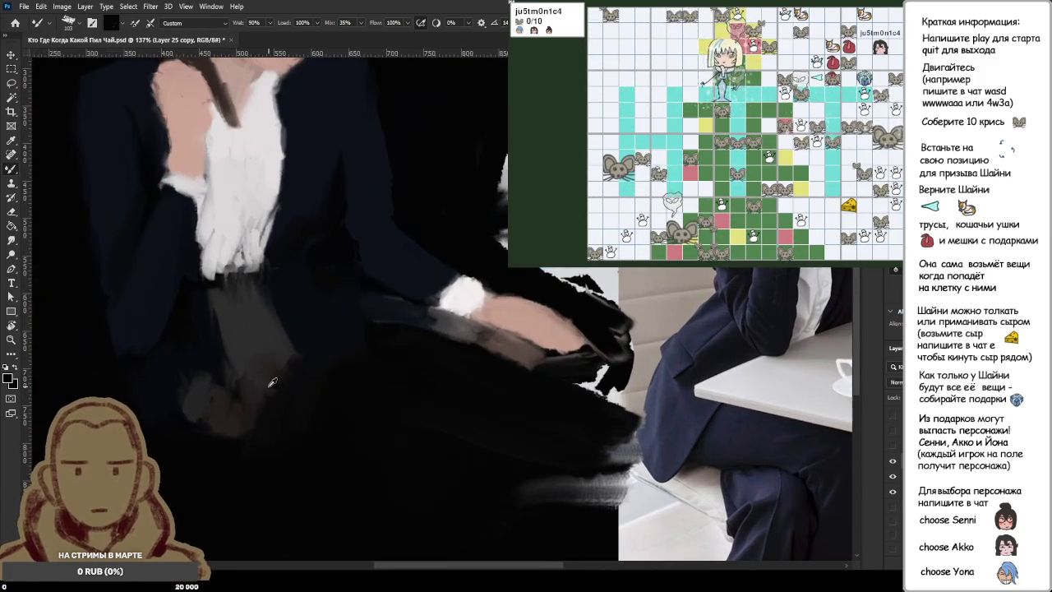
scroll(272, 380, "down", 3)
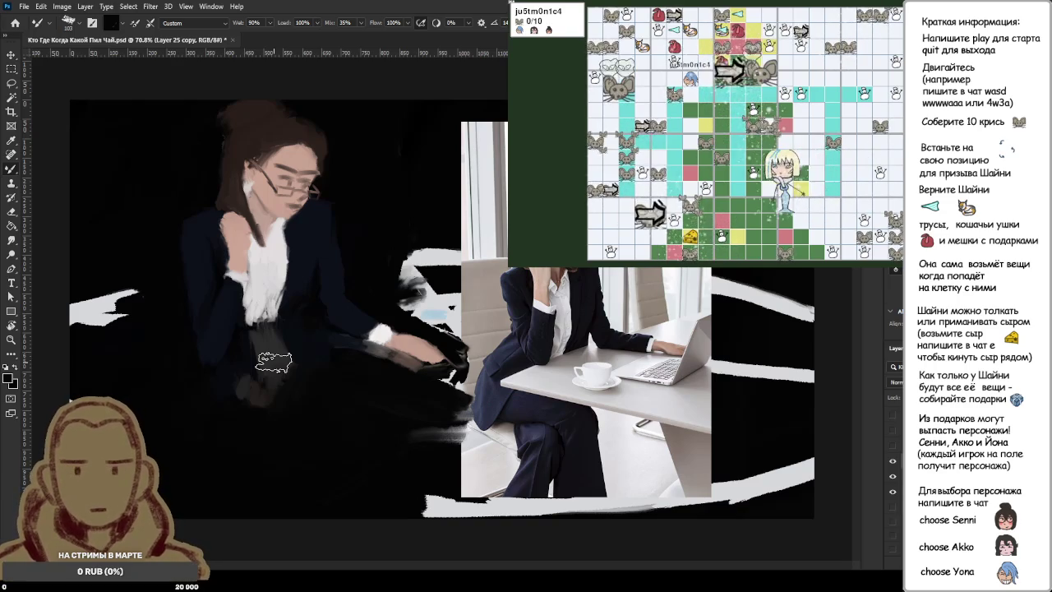
Step: Paint brownish strokes over the dark skirt using skin and hair tones
left_click(268, 196, "alt")
mouse_move(284, 380)
left_mouse_down()
mouse_move(303, 405)
mouse_move(289, 392)
mouse_move(301, 404)
mouse_move(313, 386)
mouse_move(324, 403)
mouse_move(336, 390)
mouse_move(303, 412)
mouse_move(325, 406)
mouse_move(325, 384)
mouse_move(277, 386)
left_mouse_up()
left_click(302, 383, "alt")
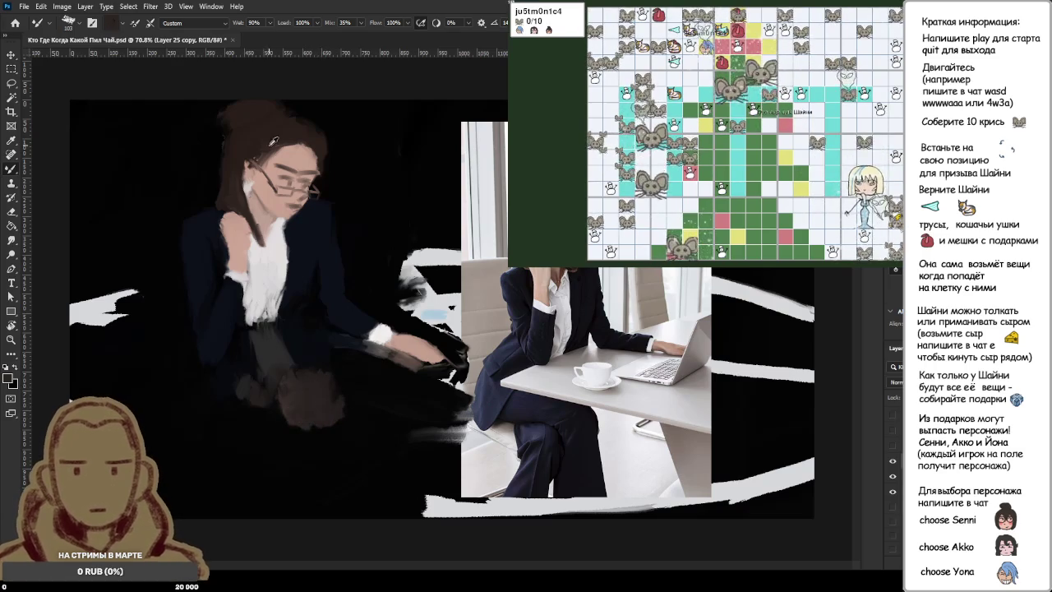
left_click(265, 133, "alt")
mouse_move(282, 423)
left_mouse_down()
mouse_move(247, 425)
mouse_move(313, 434)
left_mouse_up()
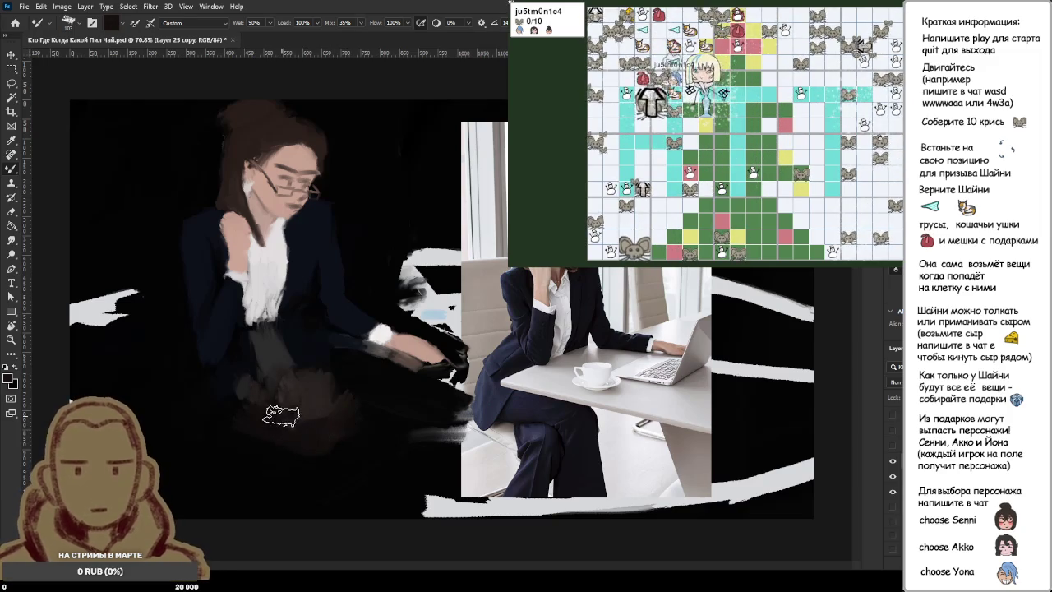
Step: Reload darker and grey paints from the skirt, resizing the brush to about 117, then 60
left_click(242, 450, "alt")
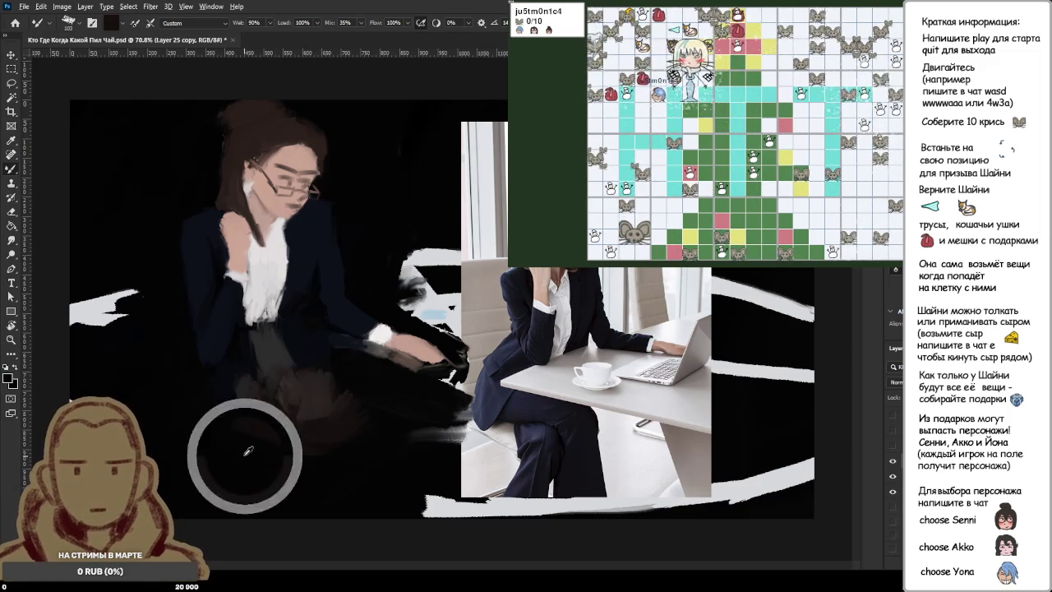
left_click(251, 395, "alt")
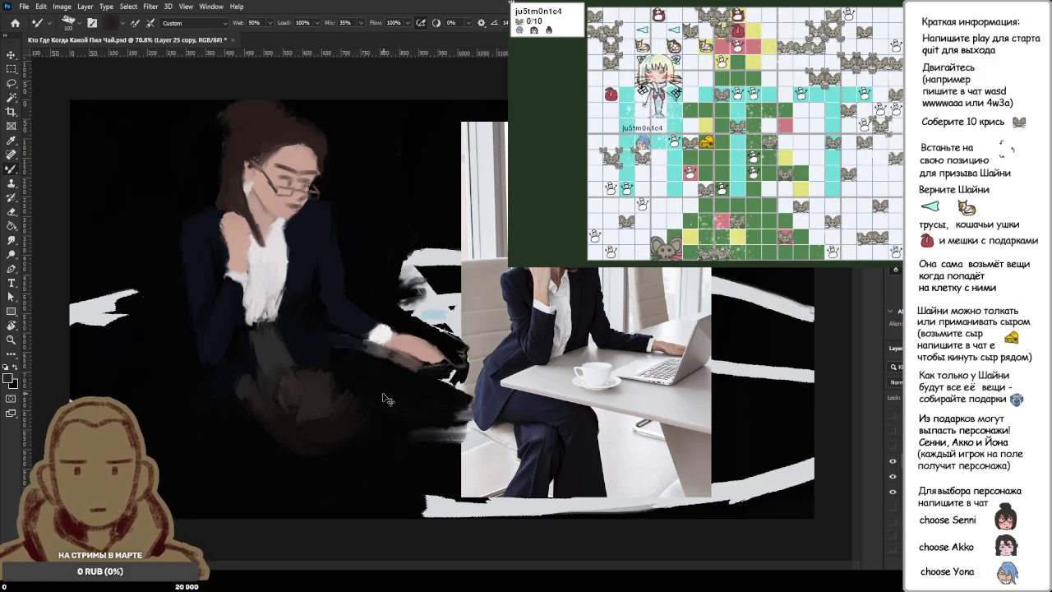
left_click(271, 416, "alt")
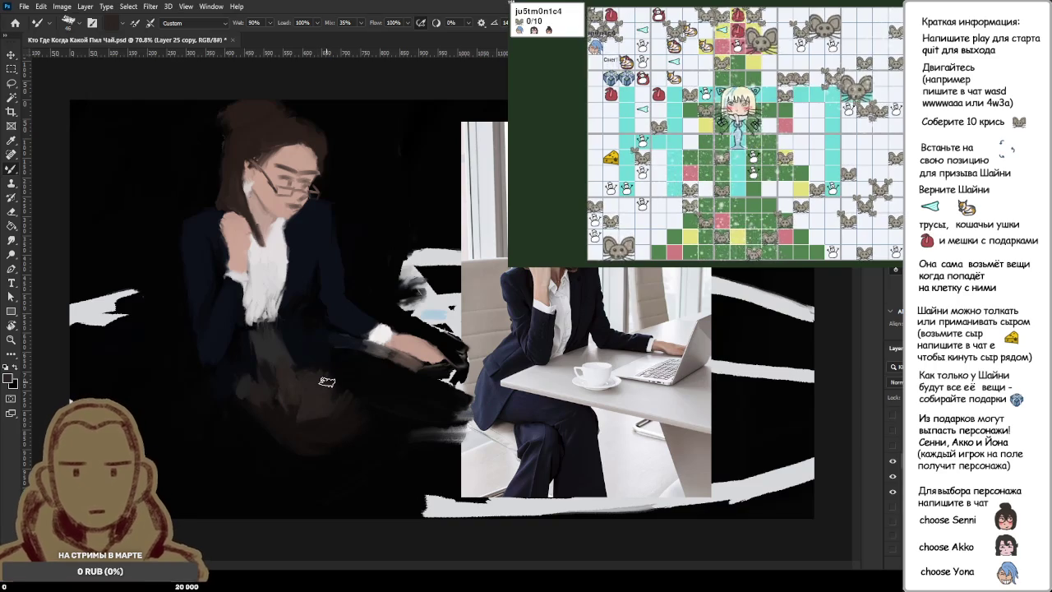
left_click(345, 411, "alt")
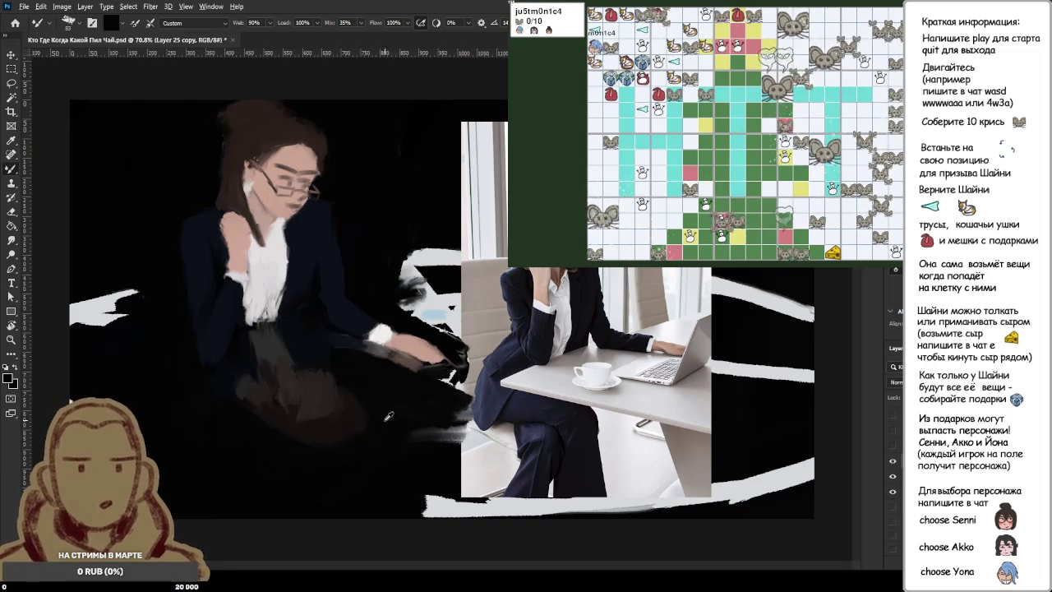
left_click(319, 404, "alt")
key("bracketright")
key("bracketright")
key("bracketright")
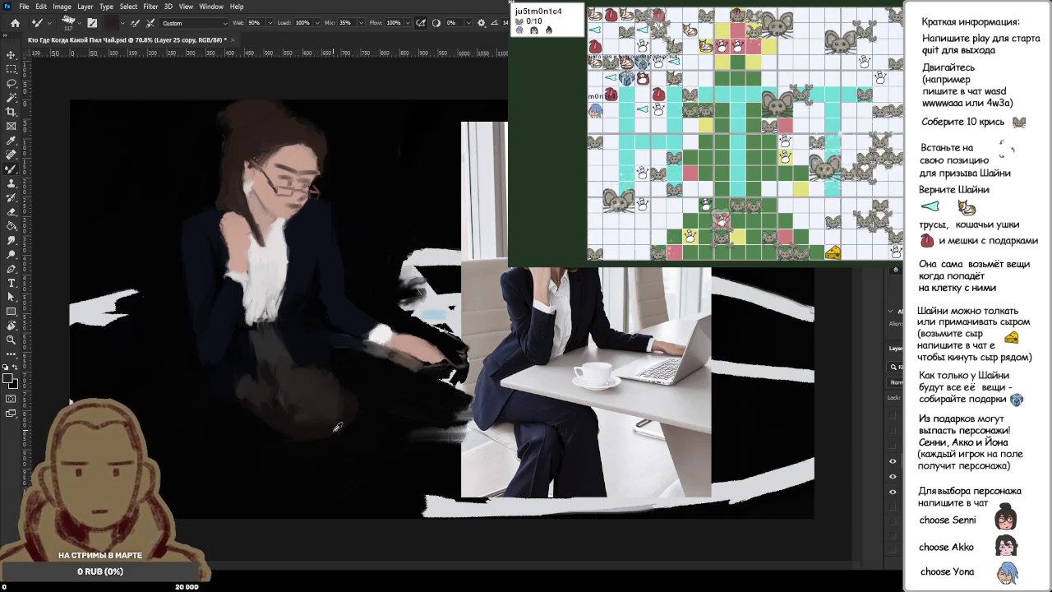
key("bracketleft")
key("bracketleft")
key("bracketleft")
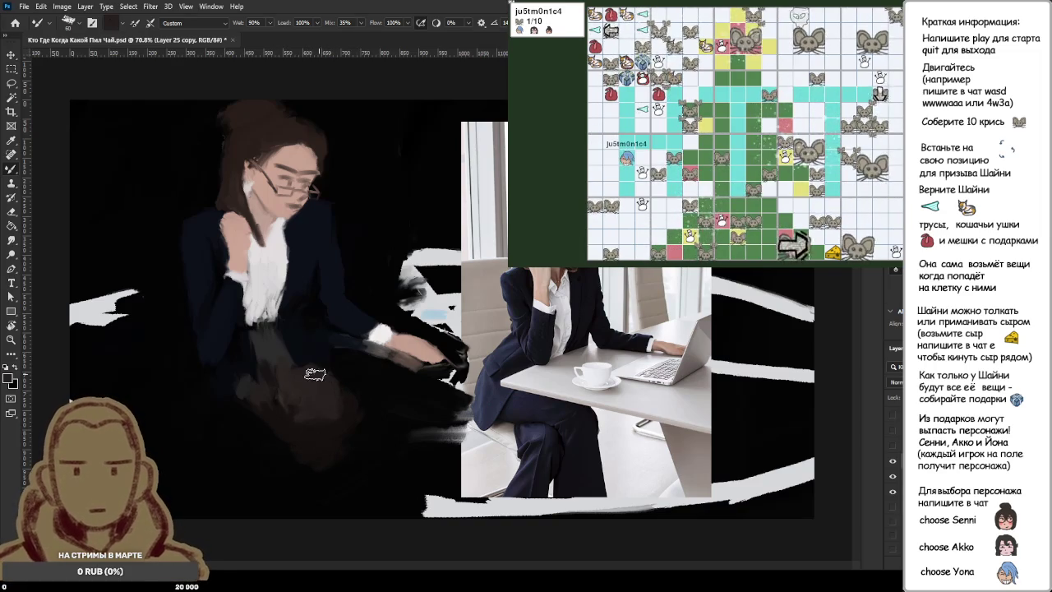
scroll(289, 453, "down", 5, "alt")
scroll(290, 453, "down", 2, "alt")
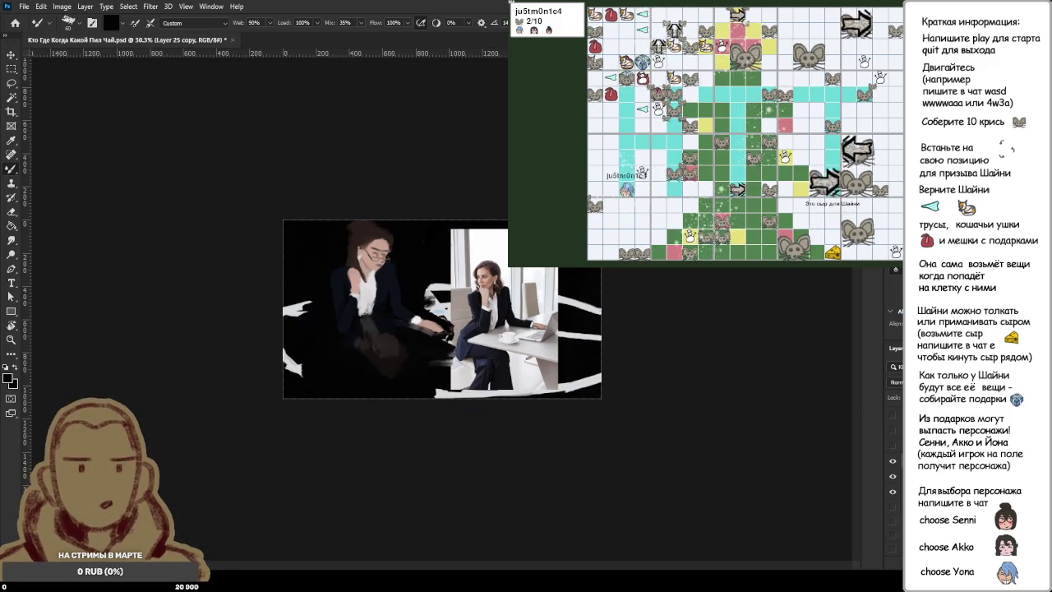
left_click(893, 461)
left_click(893, 463)
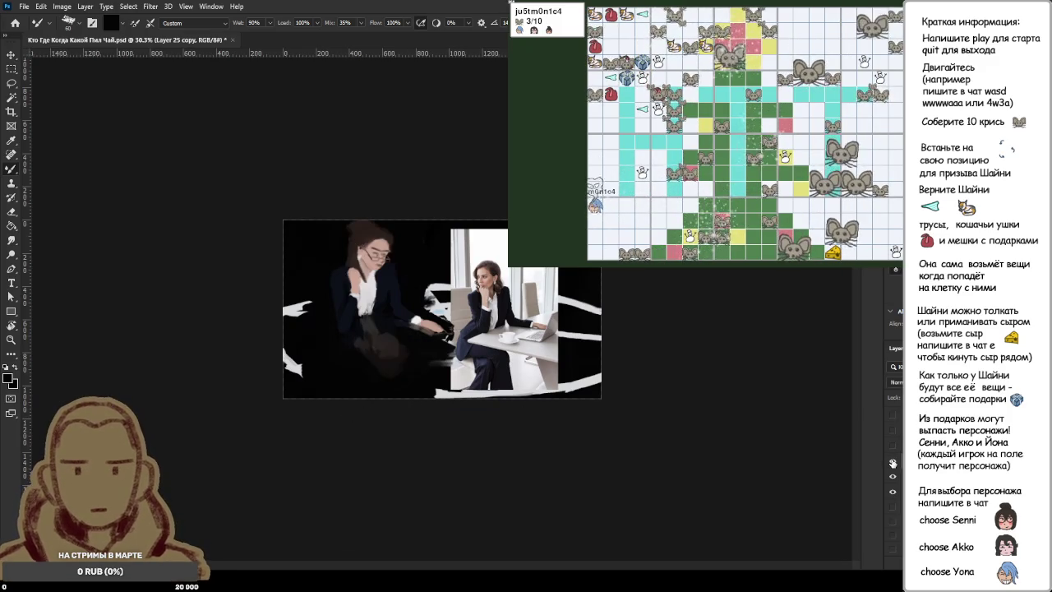
left_click(893, 463)
left_click(893, 463)
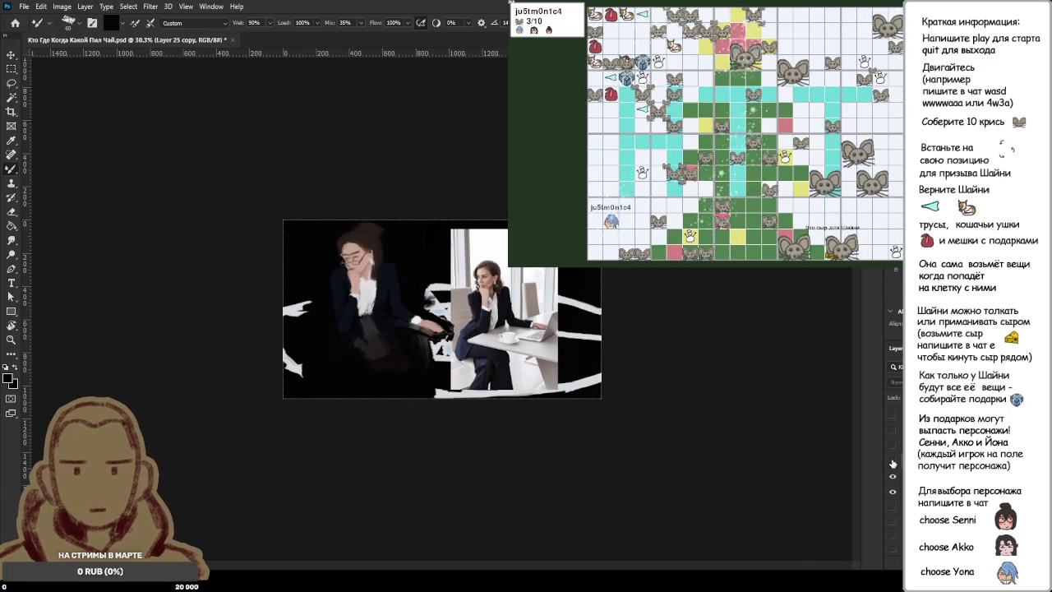
left_click(893, 463)
left_click(893, 463)
left_click(892, 463)
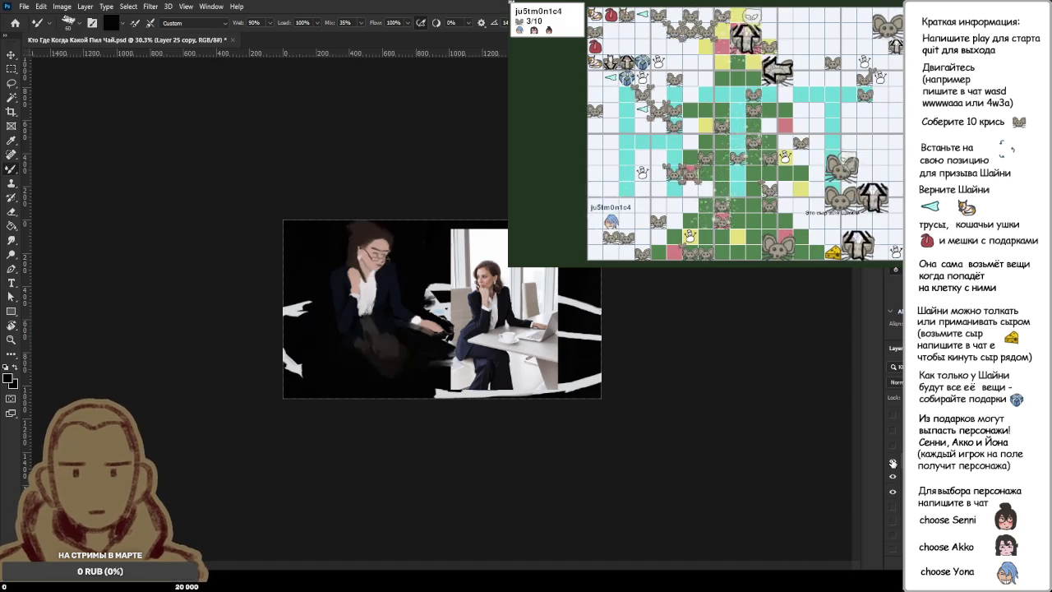
left_click(892, 462)
left_click(893, 462)
left_click(892, 463)
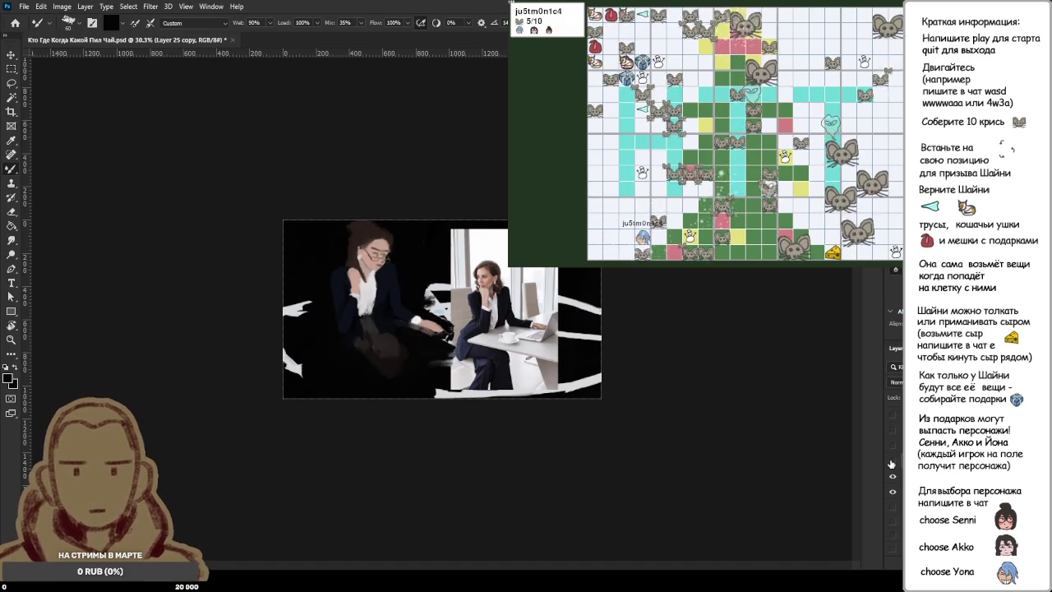
left_click(892, 464)
left_click(893, 463)
left_click(893, 462)
left_click(893, 462)
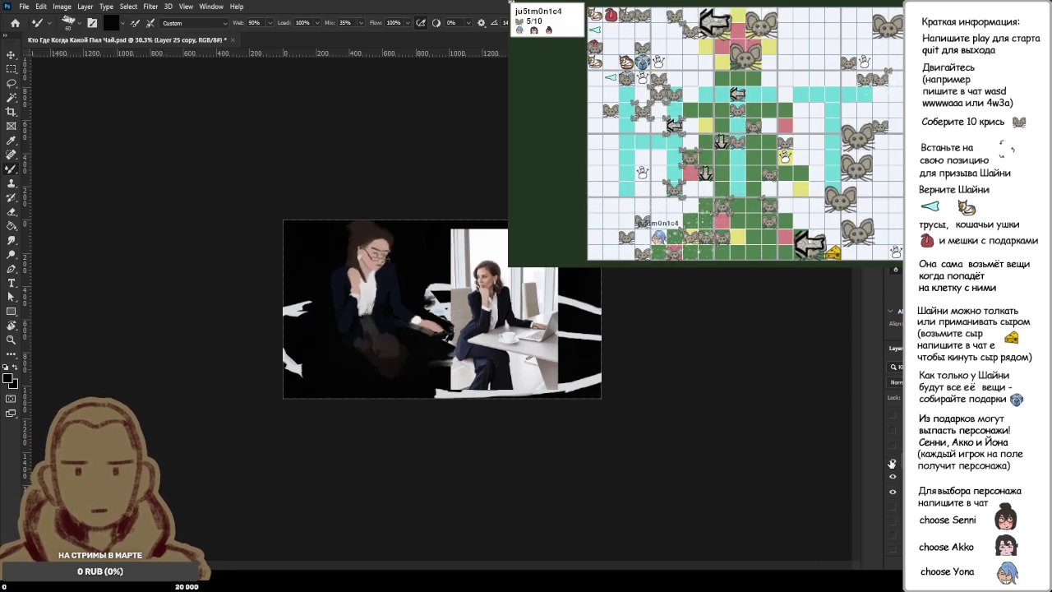
left_click(893, 463)
left_click(892, 464)
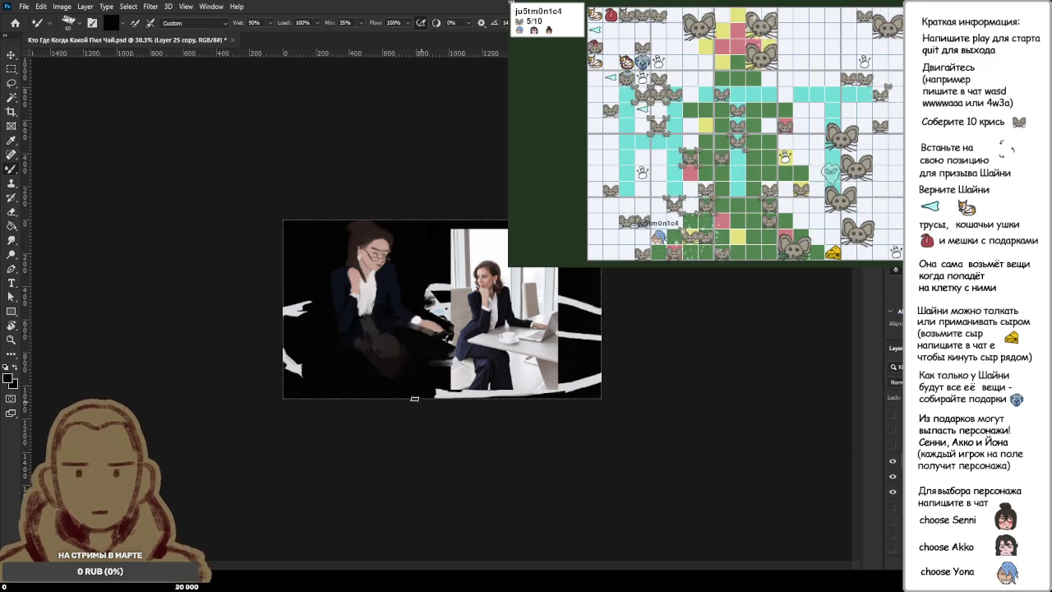
scroll(409, 359, "up", 5)
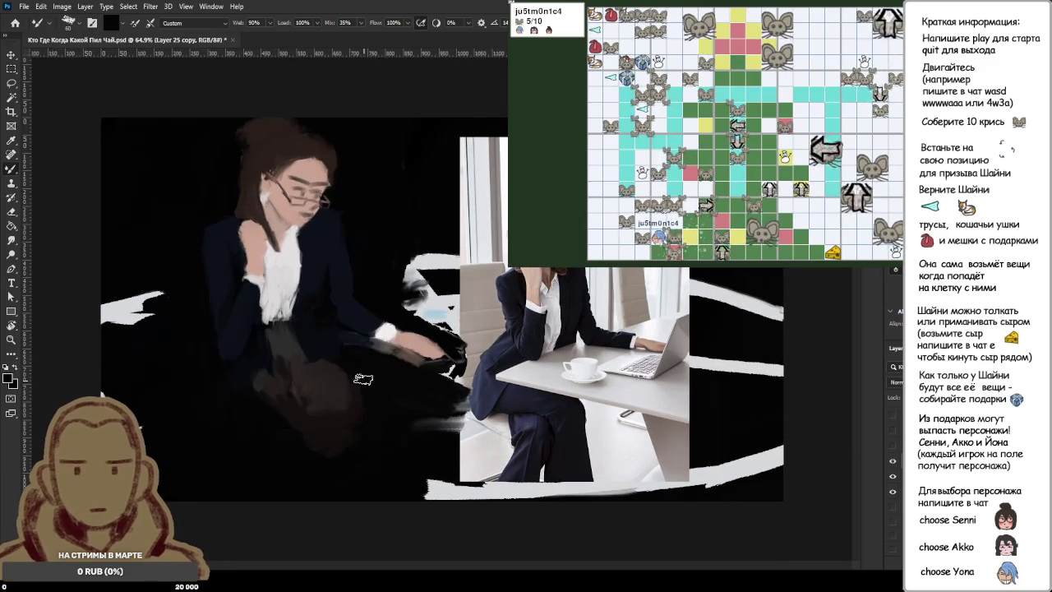
scroll(426, 395, "down", 2)
scroll(429, 392, "down", 1)
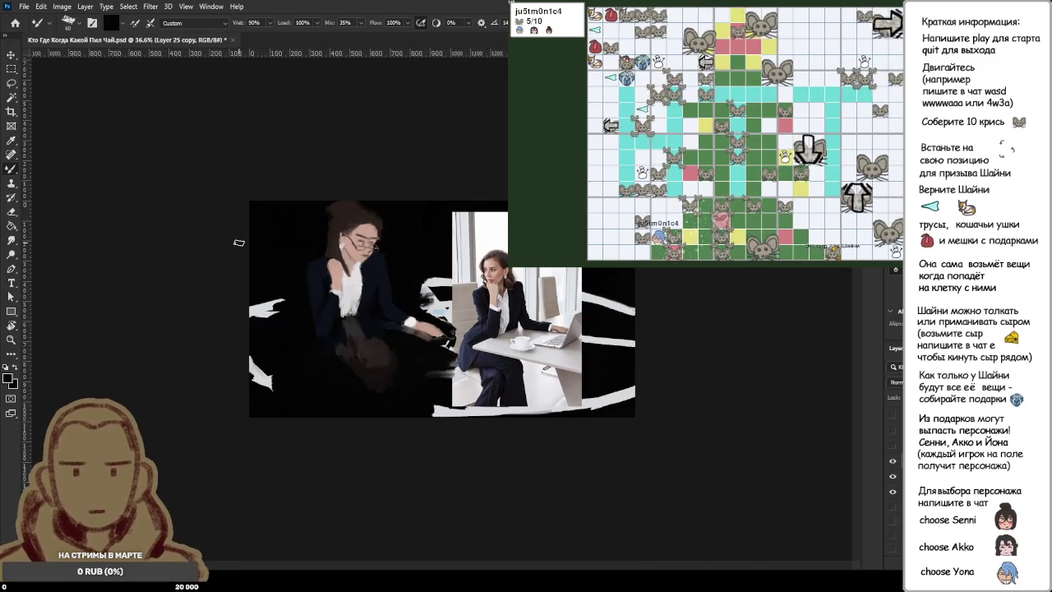
left_click(892, 460)
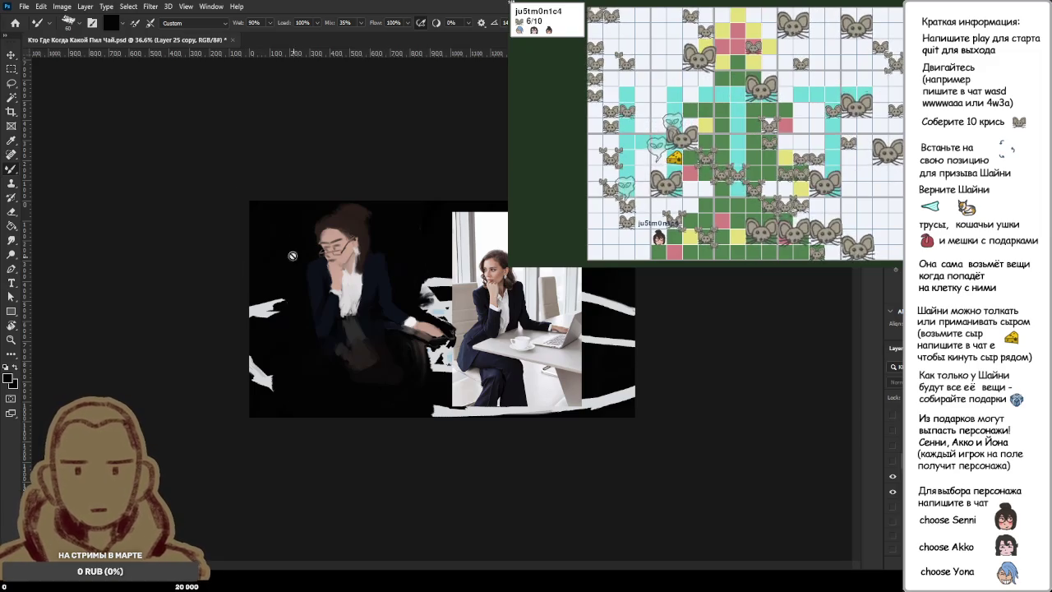
left_click(893, 461)
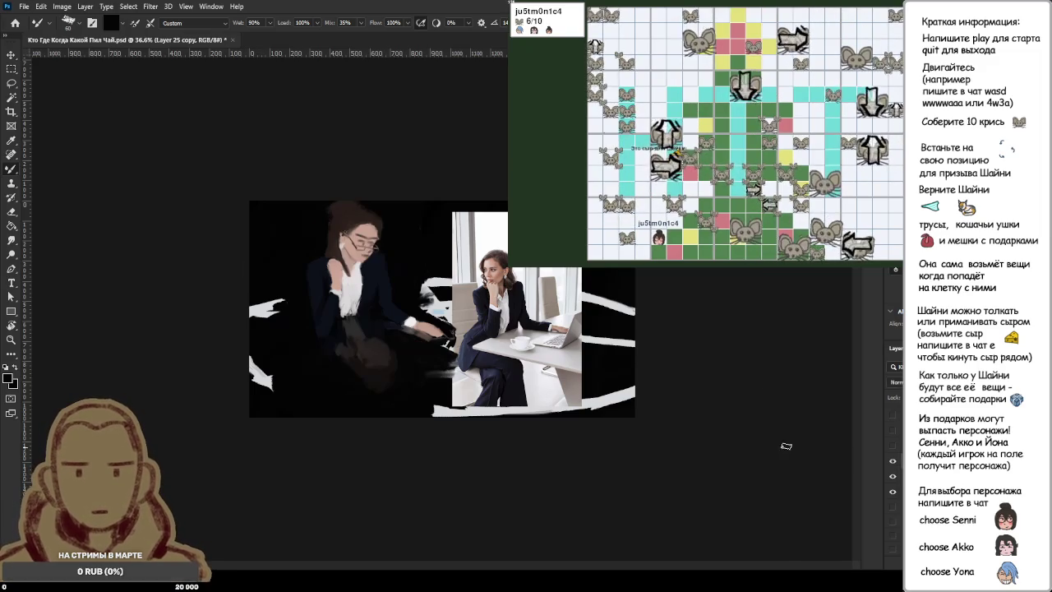
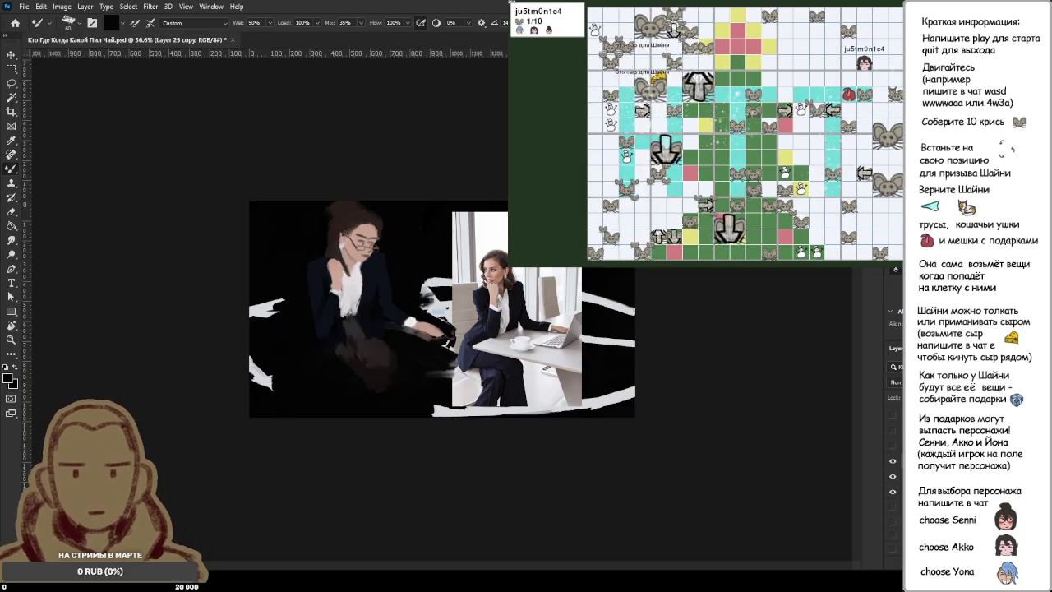
Step: On a new layer, extend the white smear along the painting's left edge with the Mixer Brush
key("ctrl+shift+alt+n")
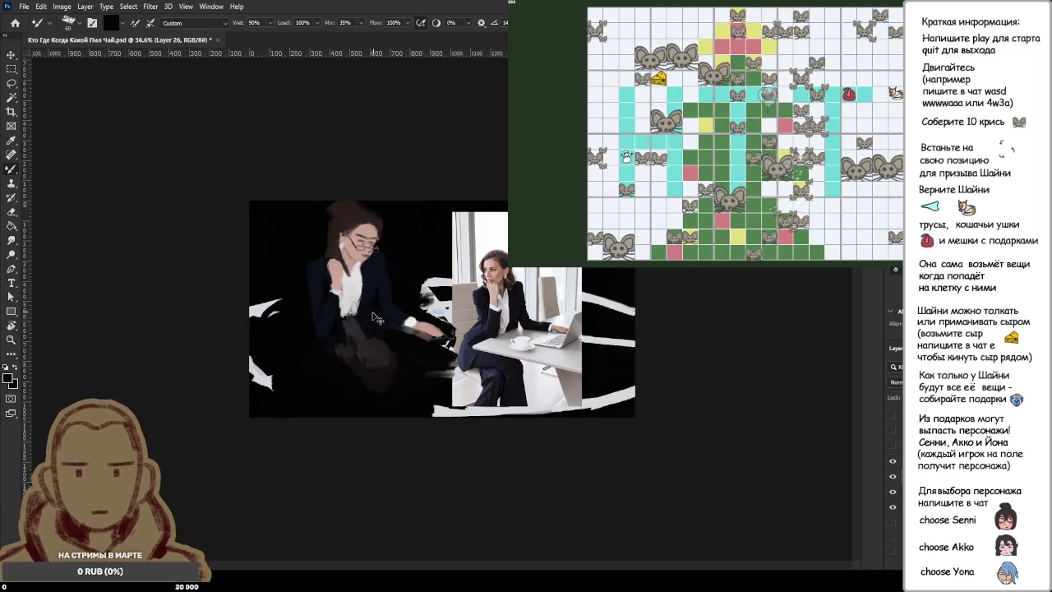
left_click_drag(287, 302, 267, 311)
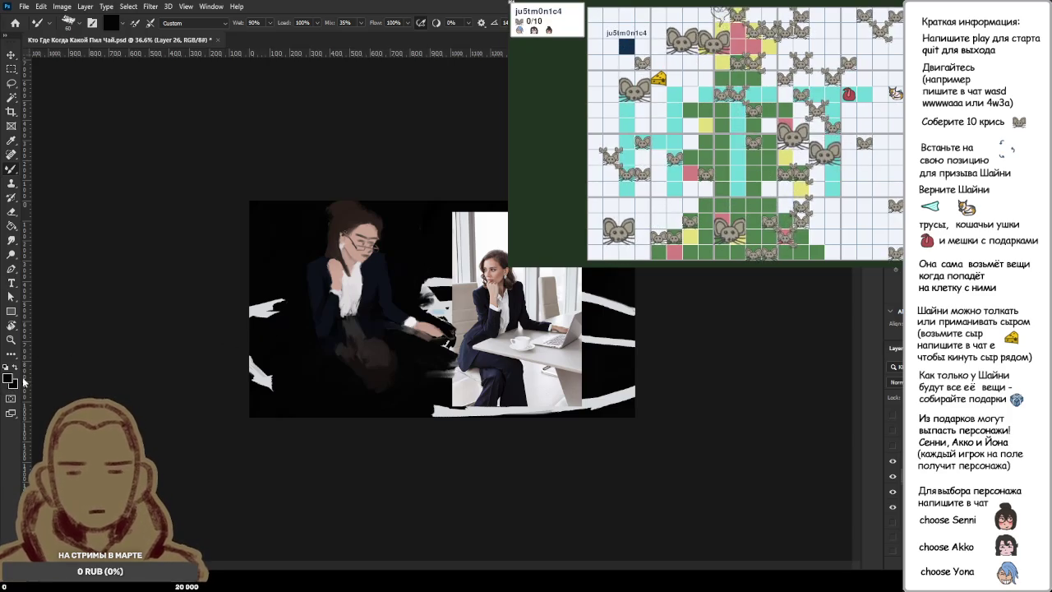
key("period")
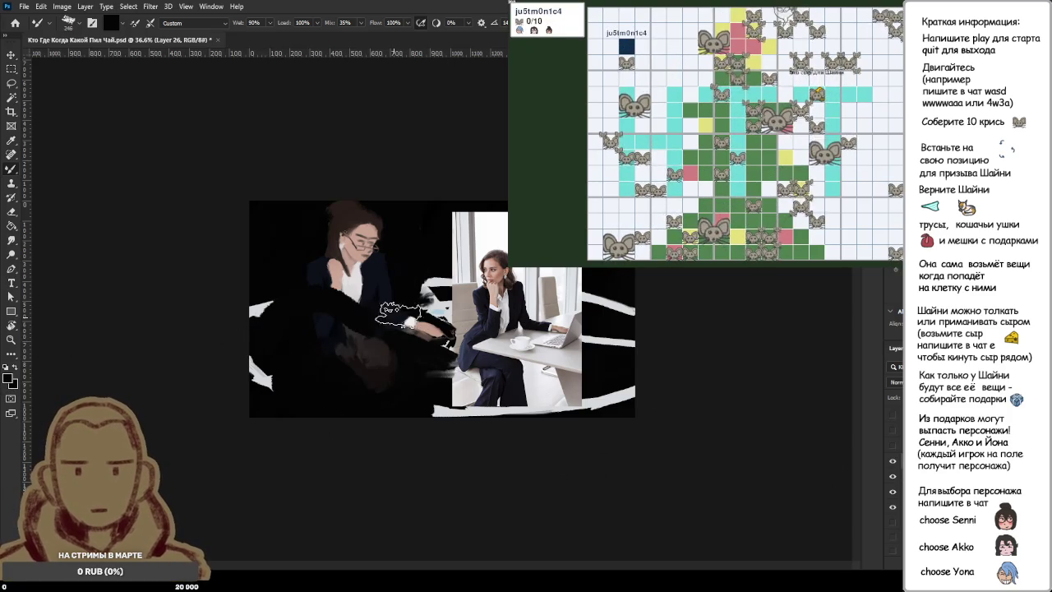
key("comma")
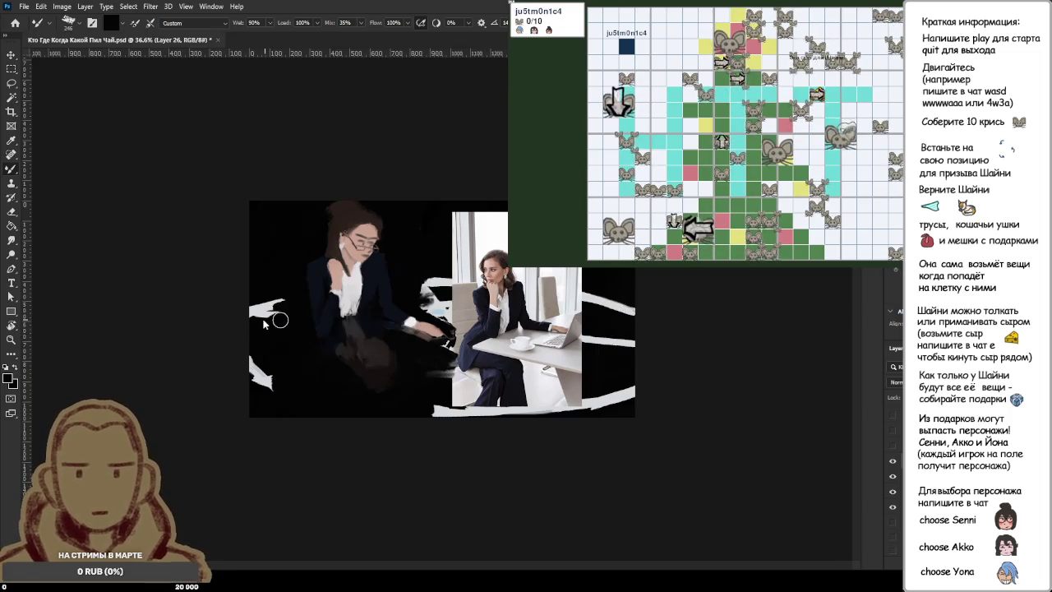
key("i")
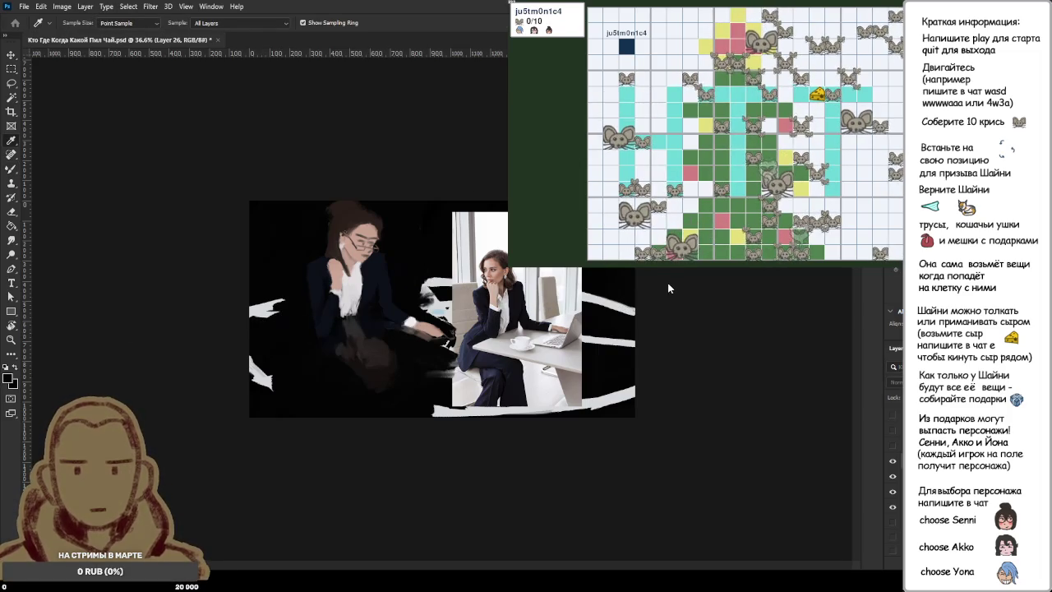
Step: Sample a light colour from the image and try two Mixer Brush strokes across the painting, undoing both
left_click(591, 270)
key("b")
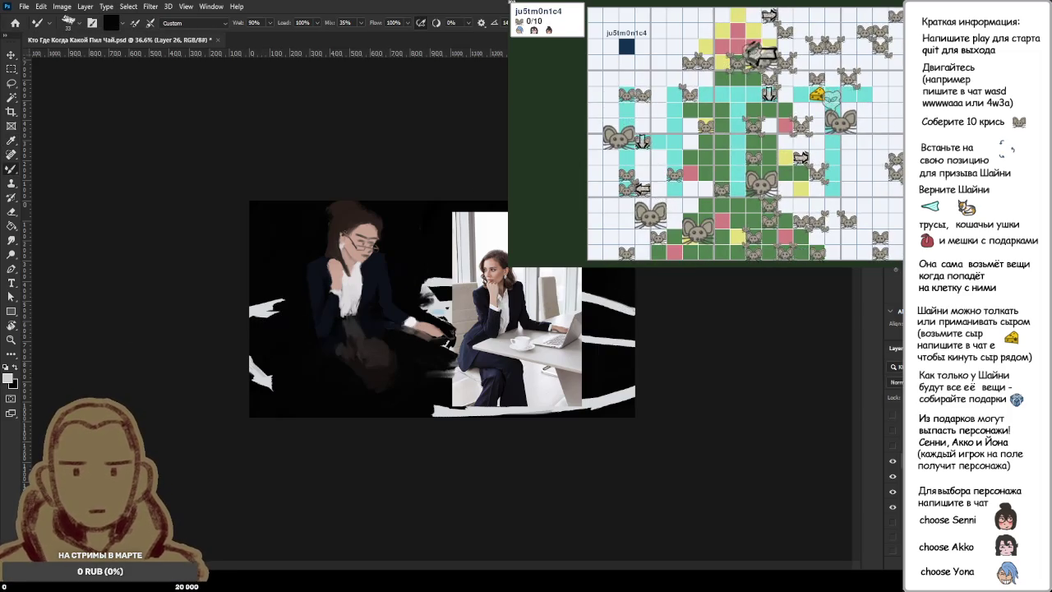
mouse_move(254, 311)
left_mouse_down()
mouse_move(351, 293)
mouse_move(538, 295)
left_mouse_up()
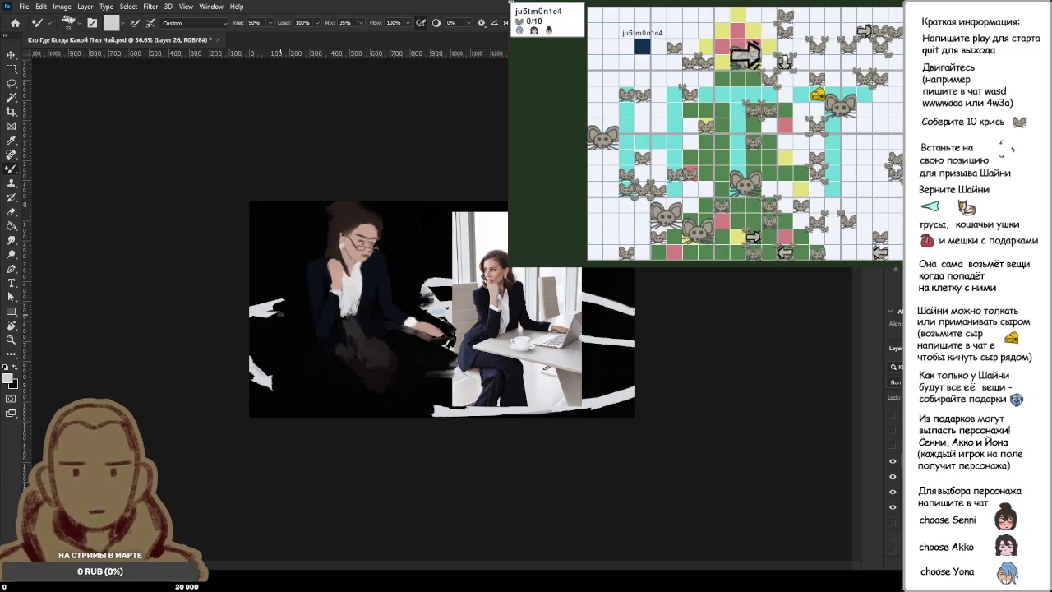
key("ctrl+z")
left_click_drag(264, 303, 526, 296)
key("ctrl+z")
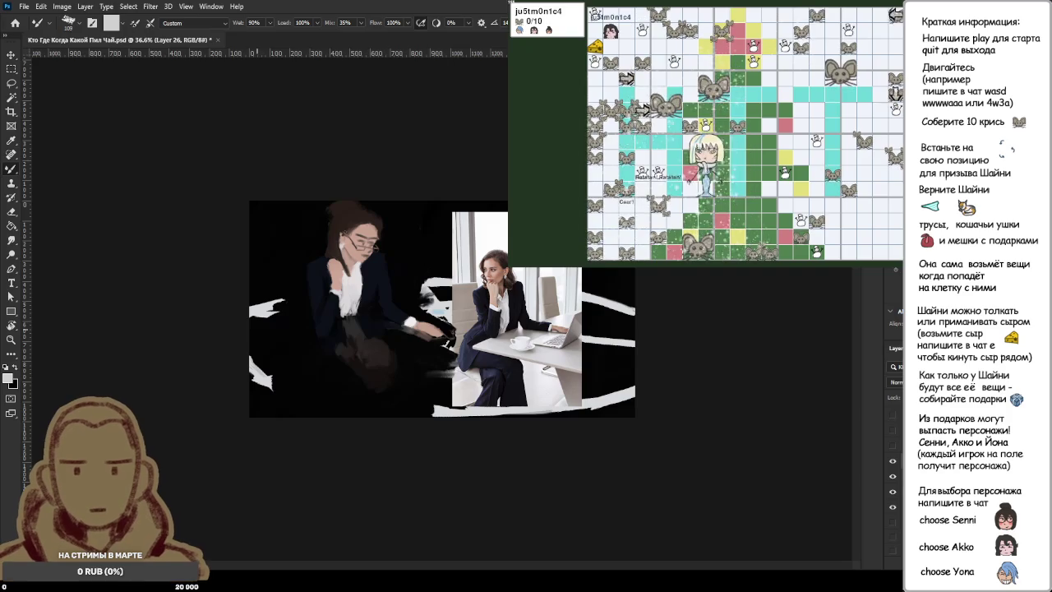
Step: Try a wavy light stroke, switch to the ordinary Brush, and undo another light test stroke
left_click_drag(253, 331, 456, 322)
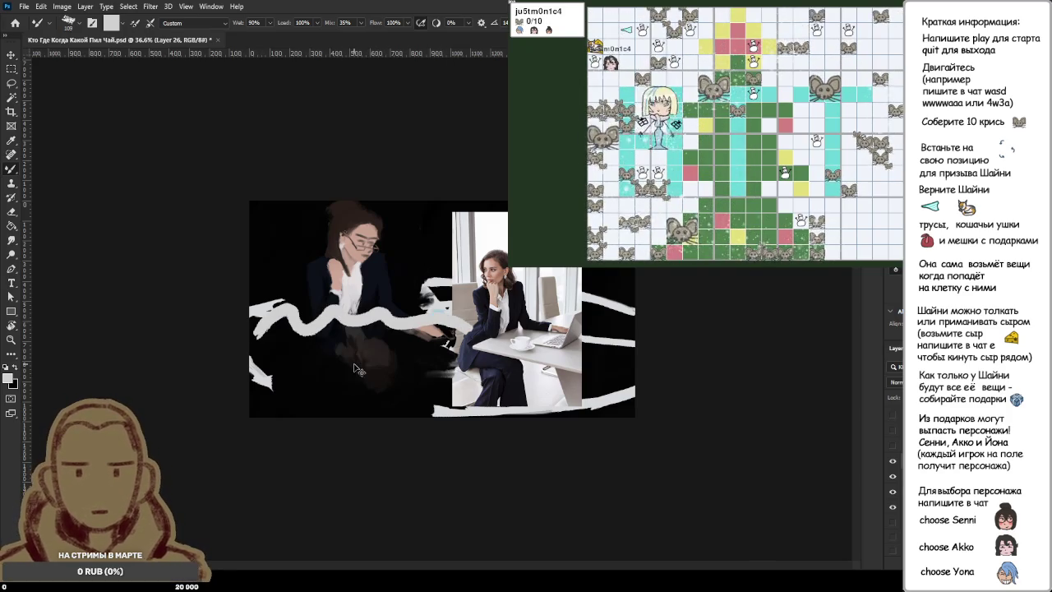
key("ctrl+z")
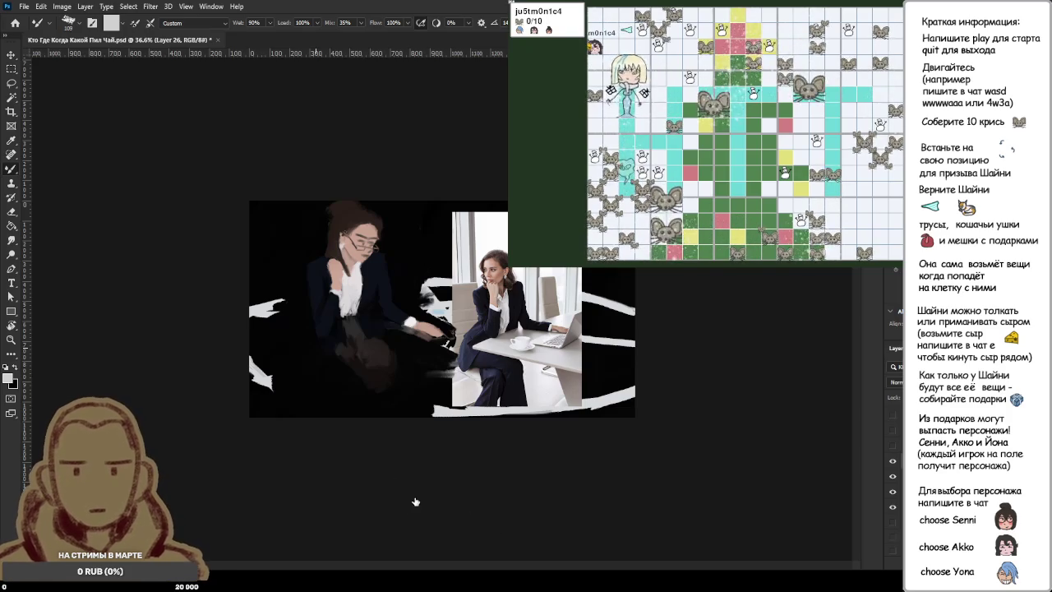
key("shift+b")
left_click_drag(245, 310, 429, 312)
key("ctrl+z")
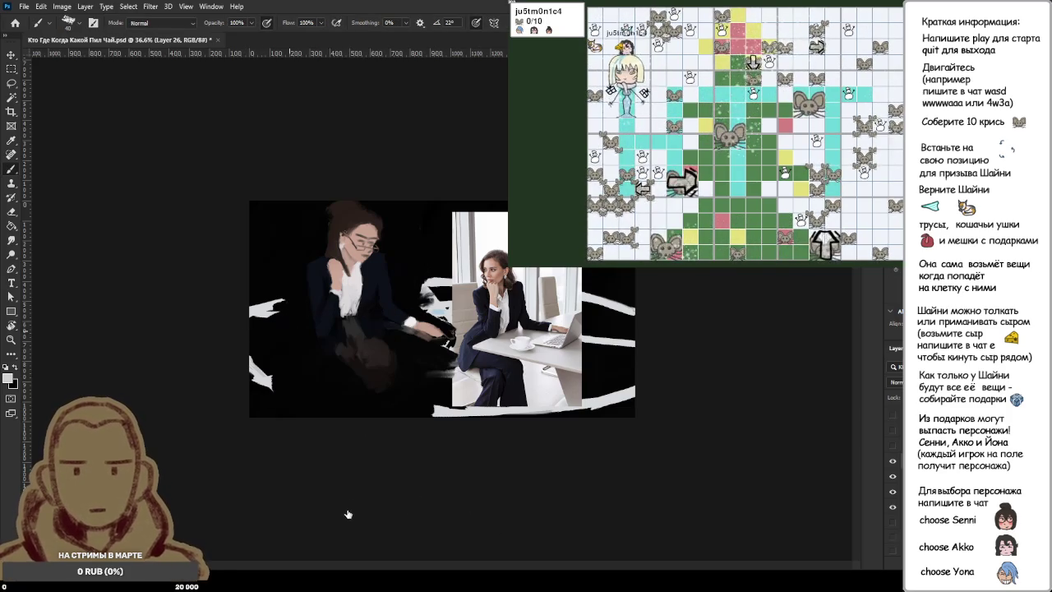
Step: Zoom in and paint dark tones over the area around the woman's hand and lap
scroll(483, 479, "up", 1)
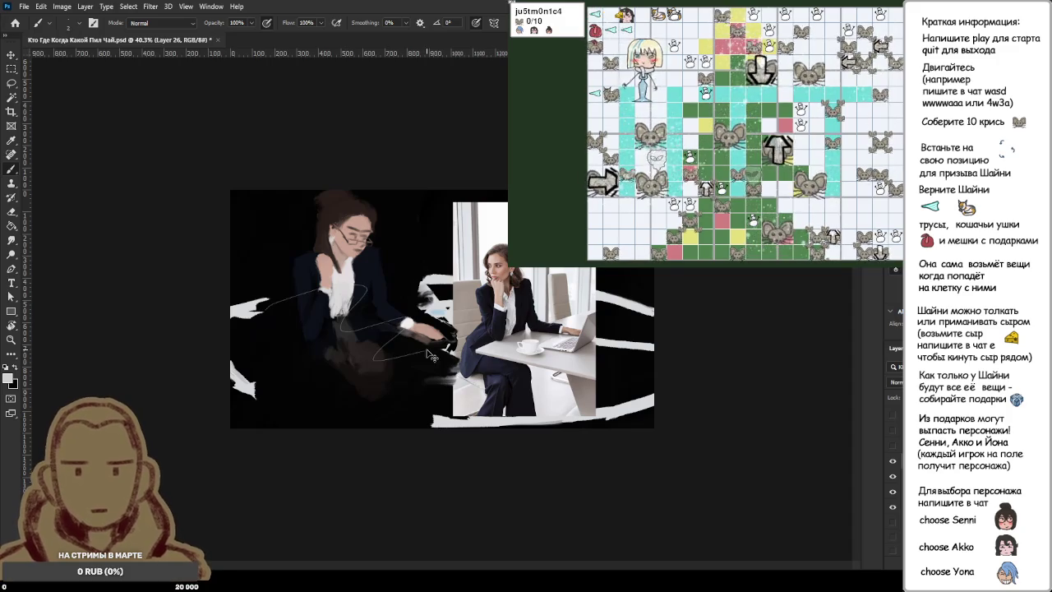
left_click_drag(428, 355, 360, 371)
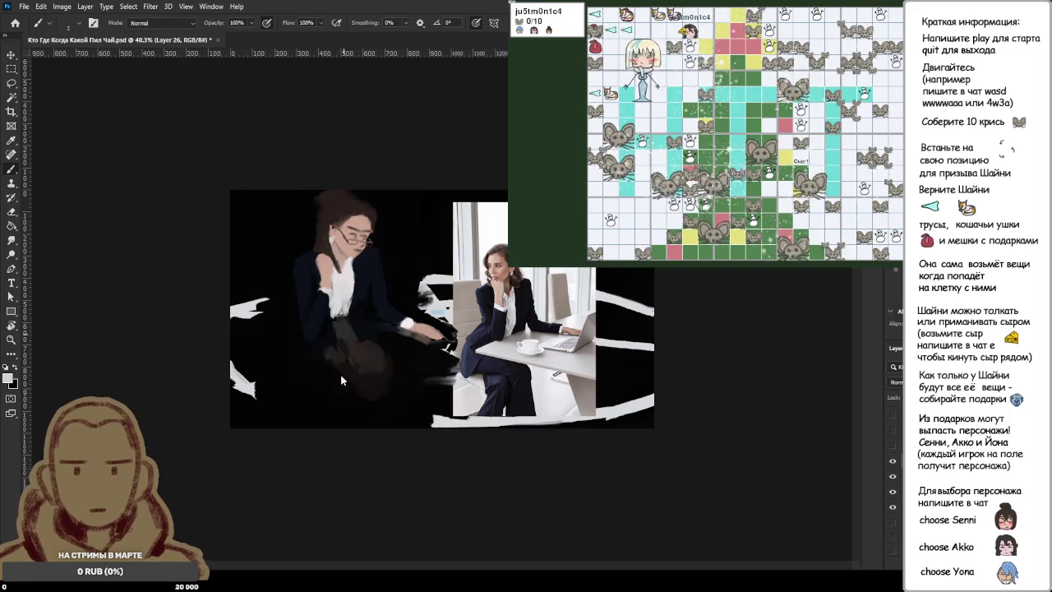
key("shift+b")
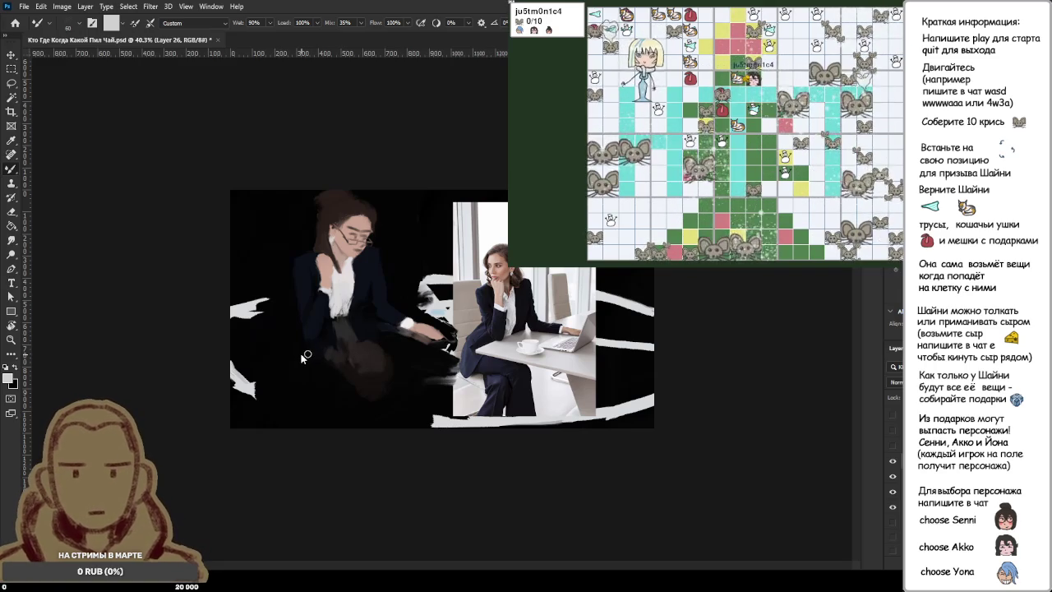
Step: Paint over the grey streak in the dark reflection, then redo three times
left_click_drag(401, 333, 244, 334)
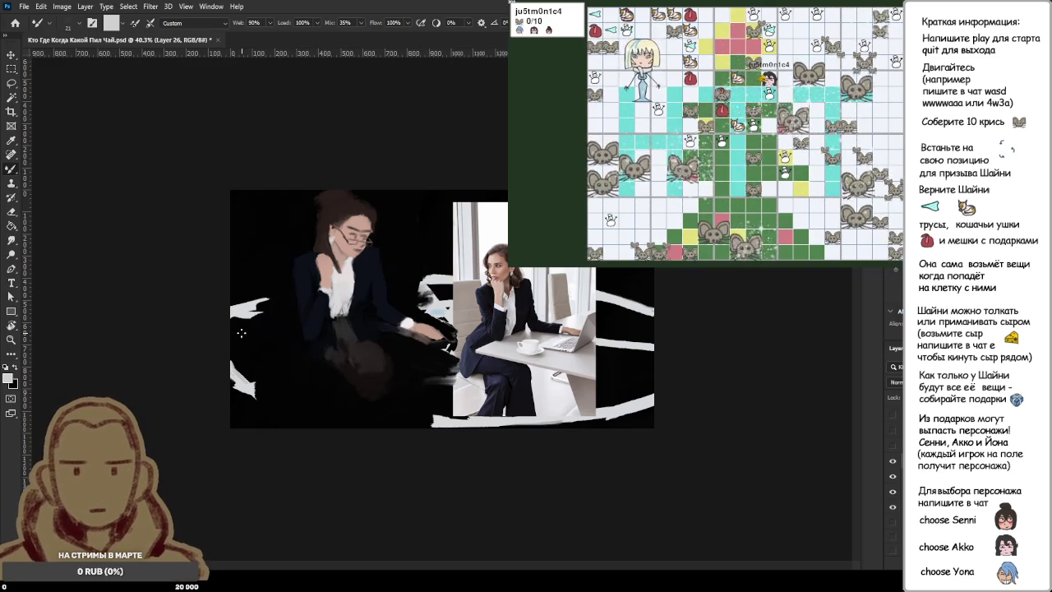
key("ctrl+shift+z")
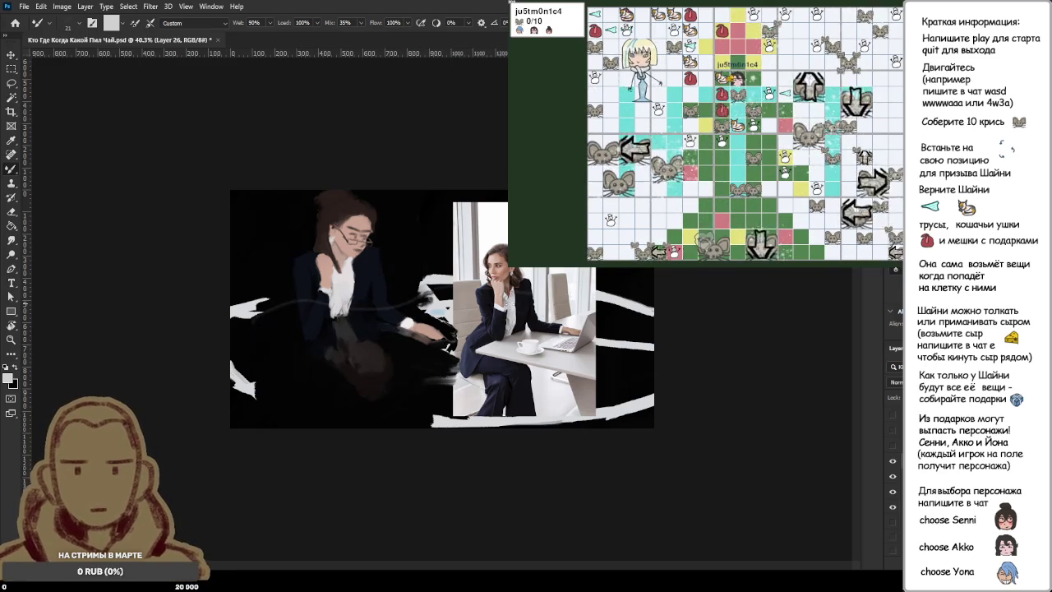
key("ctrl+shift+z")
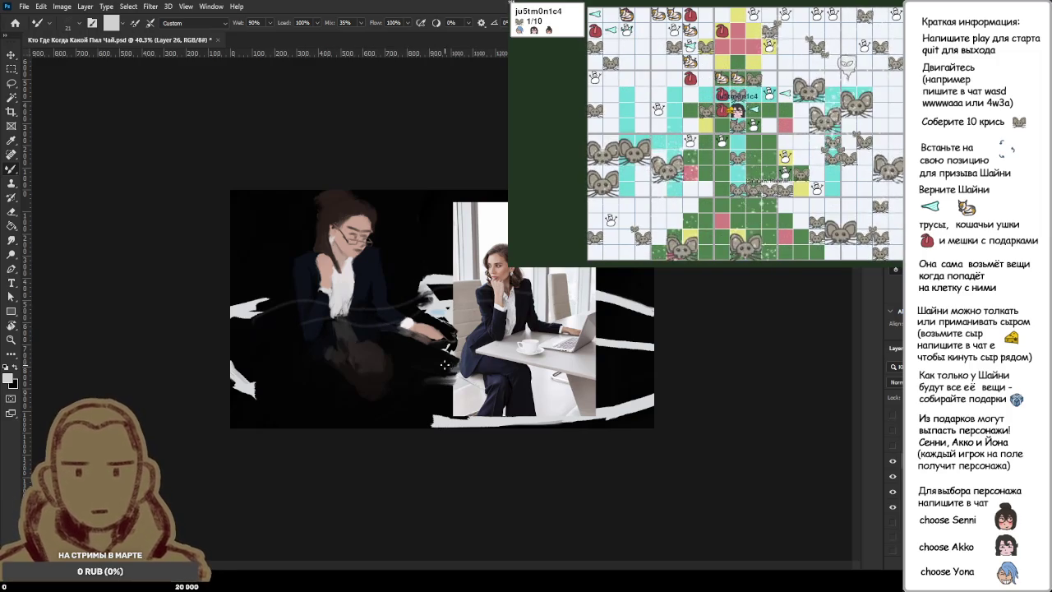
key("ctrl+shift+z")
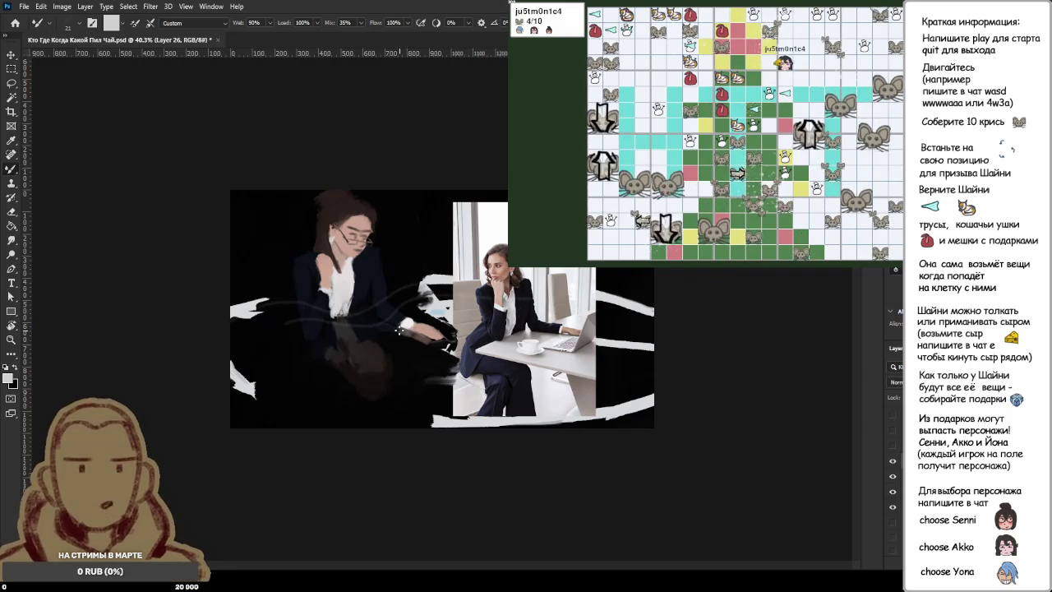
scroll(473, 313, "down", 5)
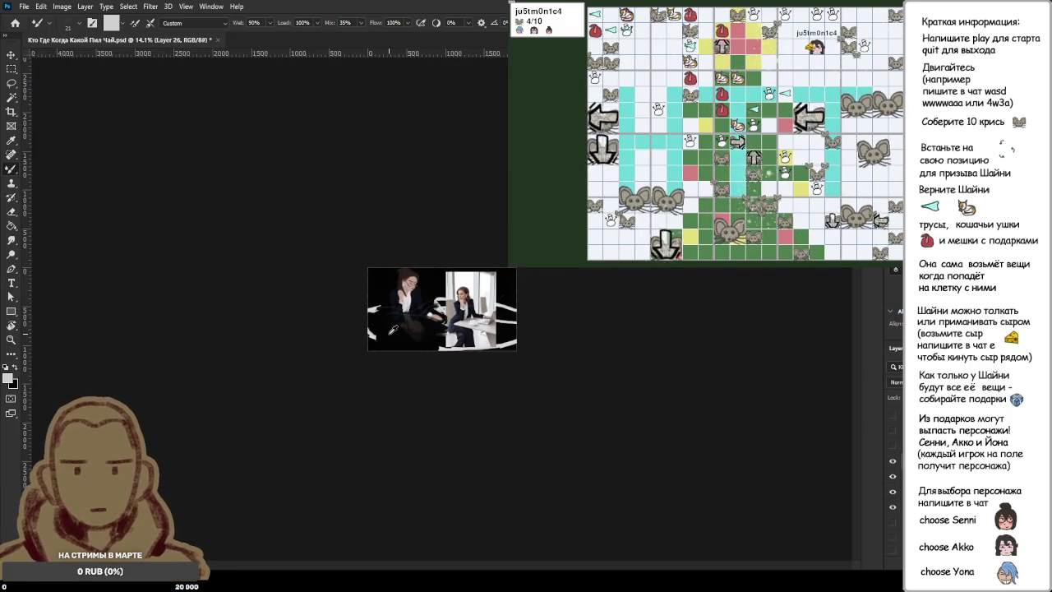
scroll(393, 329, "up", 2)
scroll(386, 330, "up", 3)
scroll(354, 337, "up", 3)
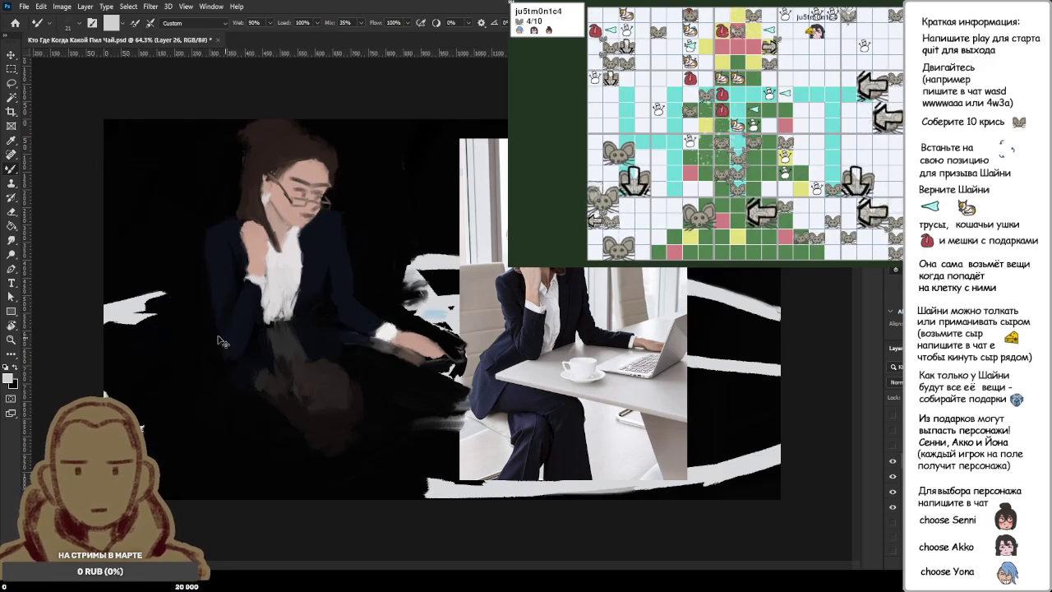
Step: Try faint light and curved strokes across the torso and desk, then undo them
left_click_drag(184, 319, 416, 316)
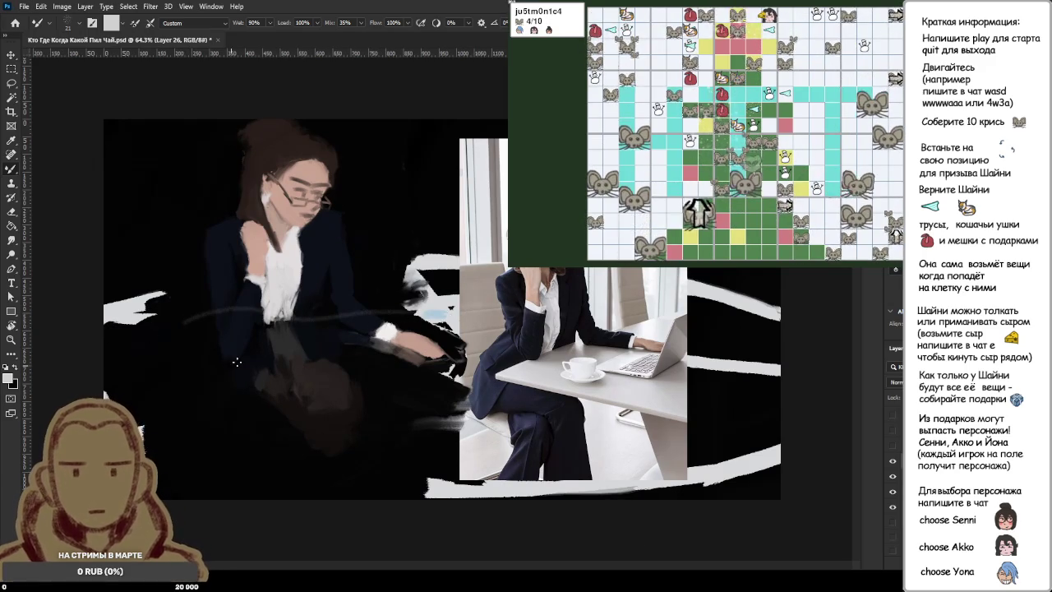
mouse_move(294, 309)
left_mouse_down()
mouse_move(331, 312)
mouse_move(297, 357)
mouse_move(360, 360)
left_mouse_up()
key("ctrl+z")
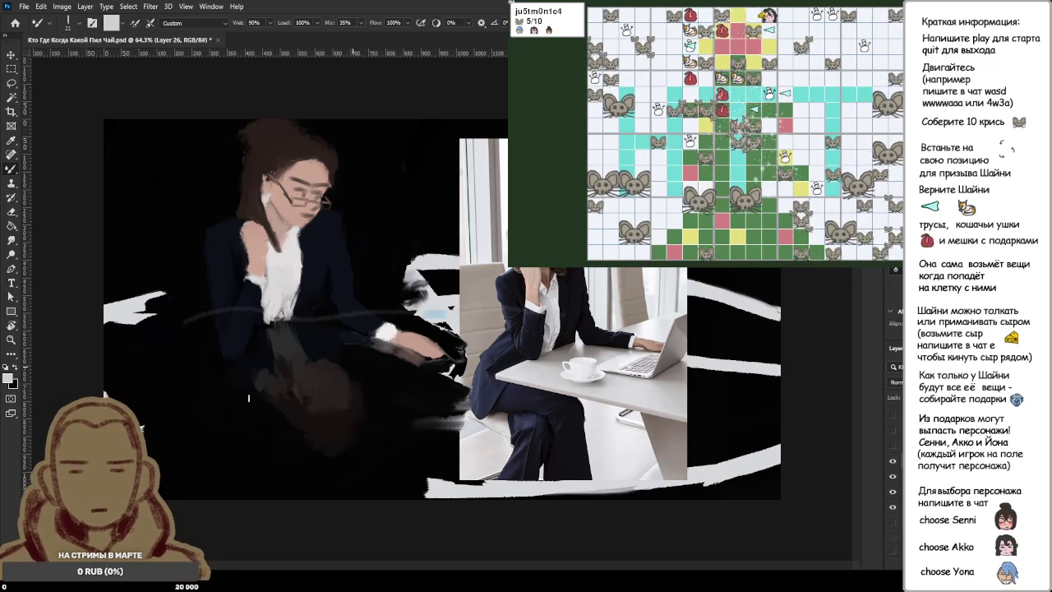
left_click_drag(253, 374, 658, 344)
key("ctrl+z")
key("ctrl+z")
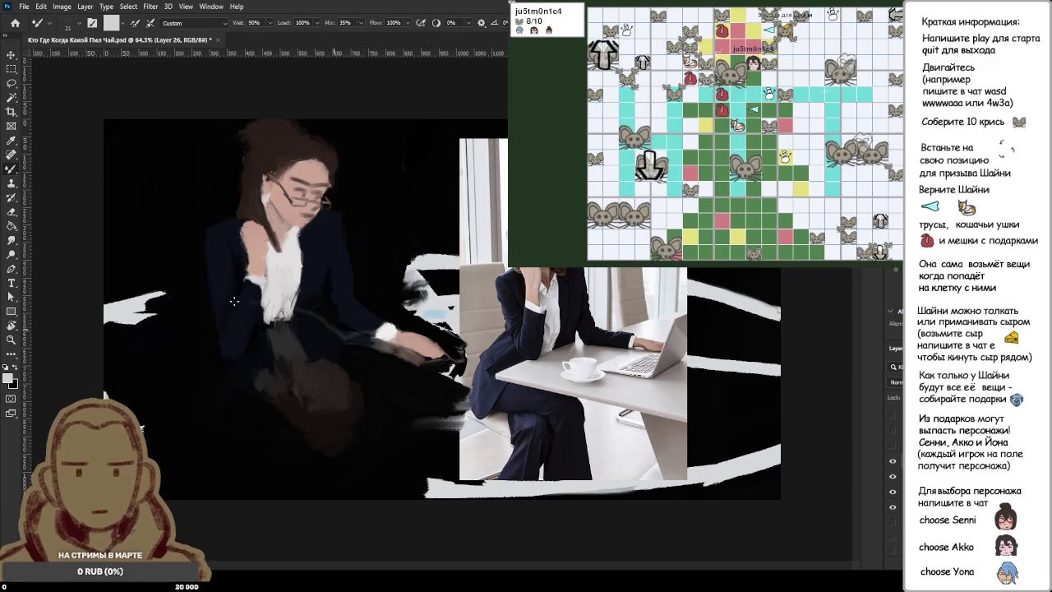
Step: Compare and discard a faint stroke near the hand, then keep a thin curved stroke beside it
left_click_drag(373, 326, 294, 313)
scroll(323, 367, "down", 2)
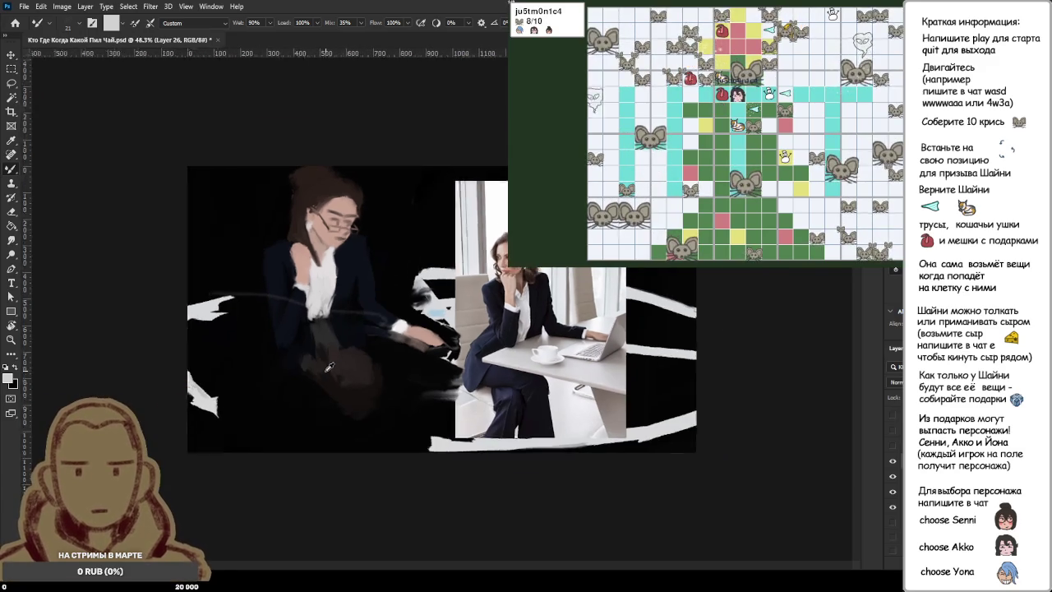
key("ctrl+z")
key("ctrl+shift+z")
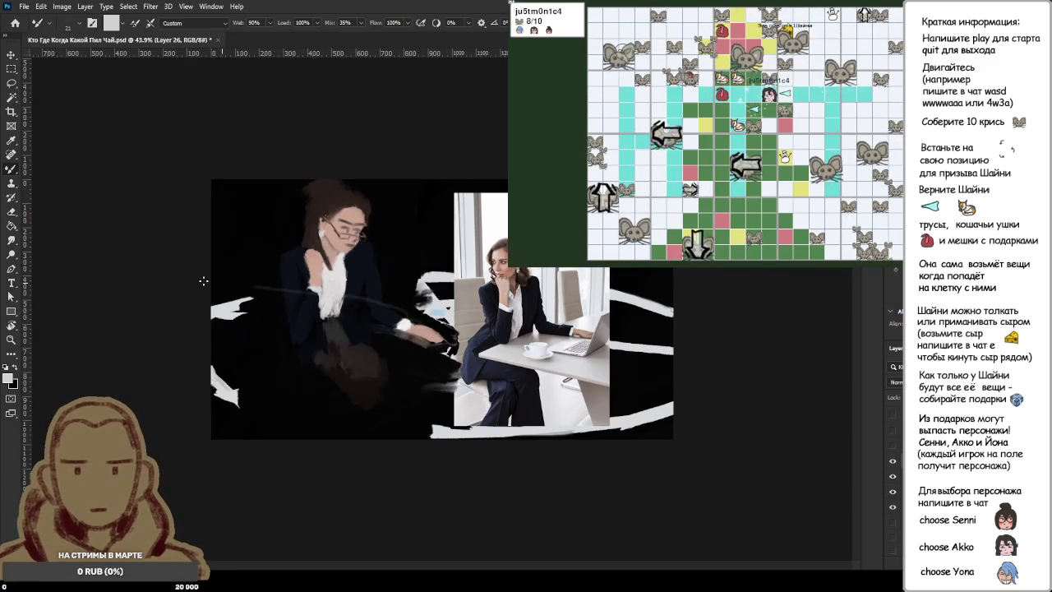
key("ctrl+z")
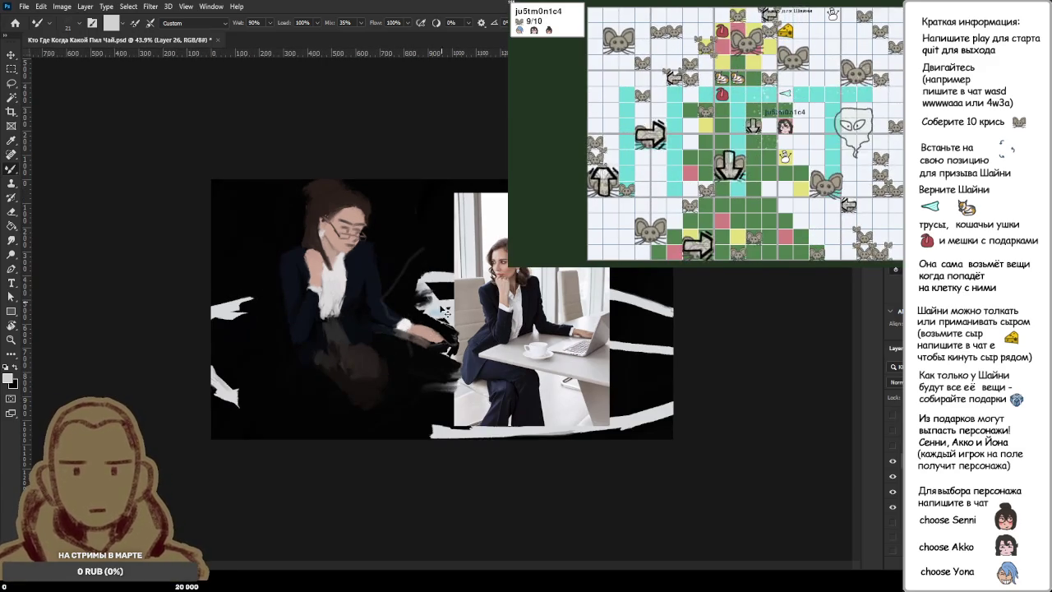
left_click_drag(419, 288, 401, 323)
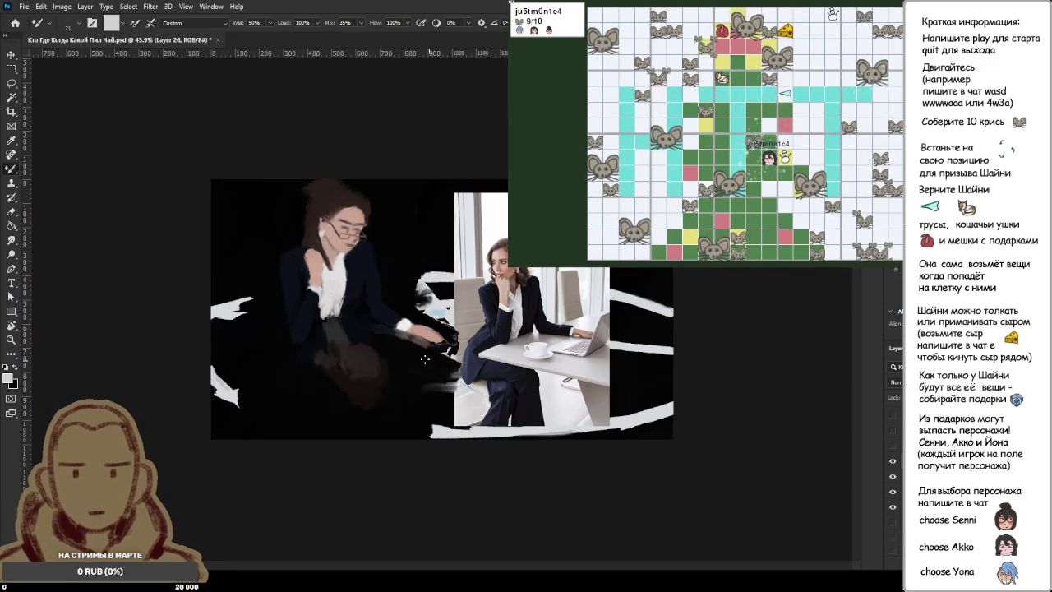
scroll(434, 257, "down", 3)
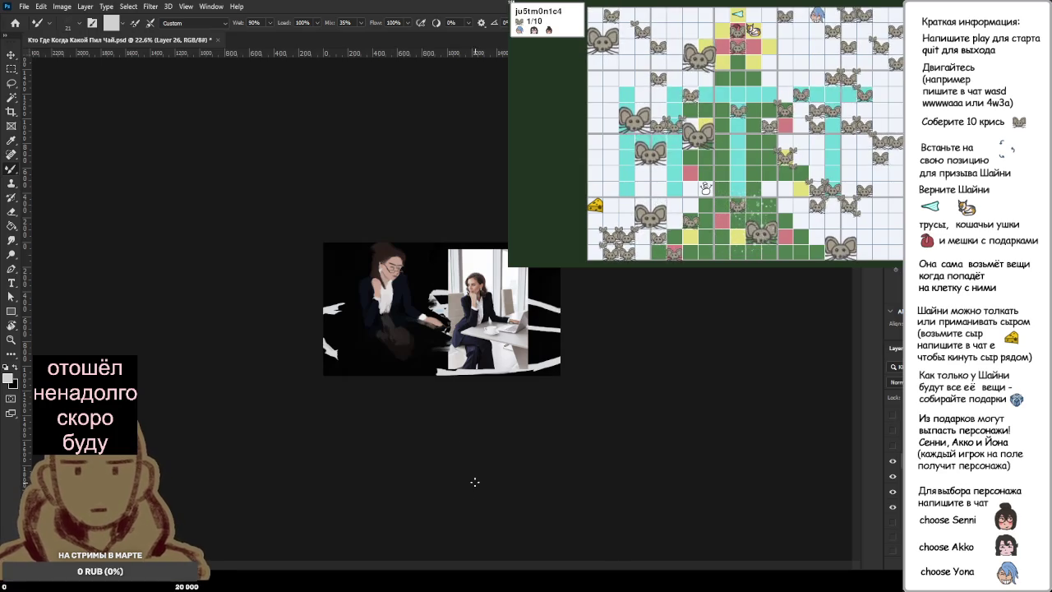
Step: Zoom in on the painting of the woman in the dark suit and white blouse
scroll(443, 309, "up", 2)
scroll(442, 309, "up", 1)
scroll(442, 309, "up", 1)
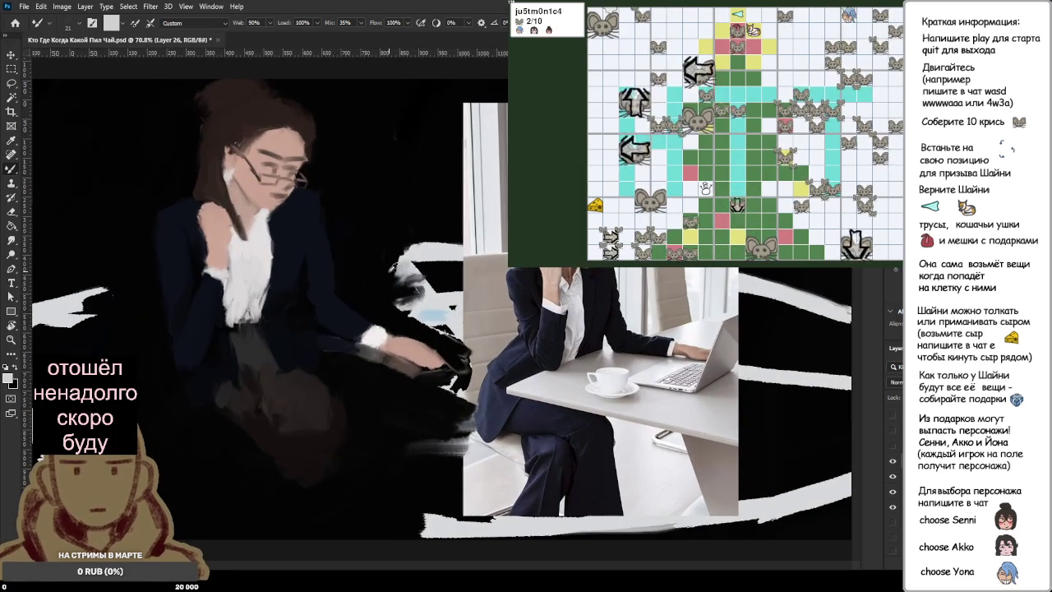
scroll(389, 271, "up", 1)
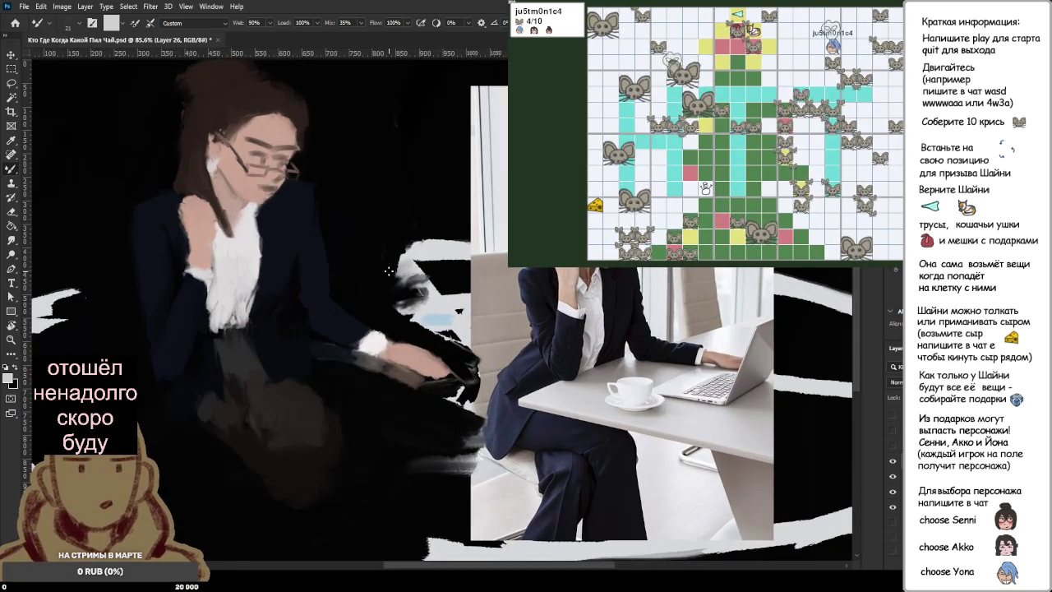
scroll(389, 272, "down", 2)
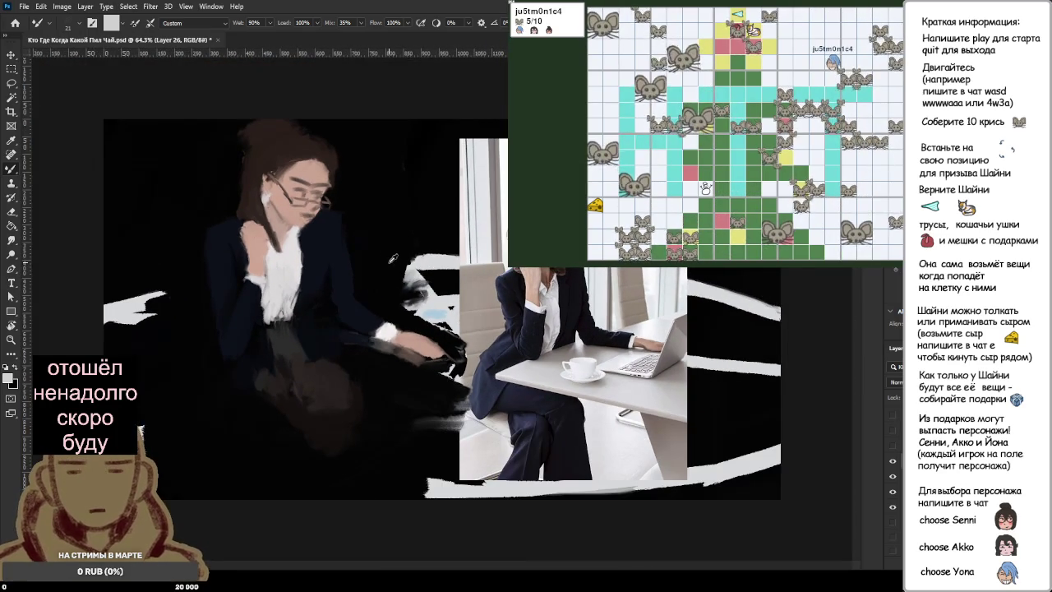
scroll(393, 253, "up", 3)
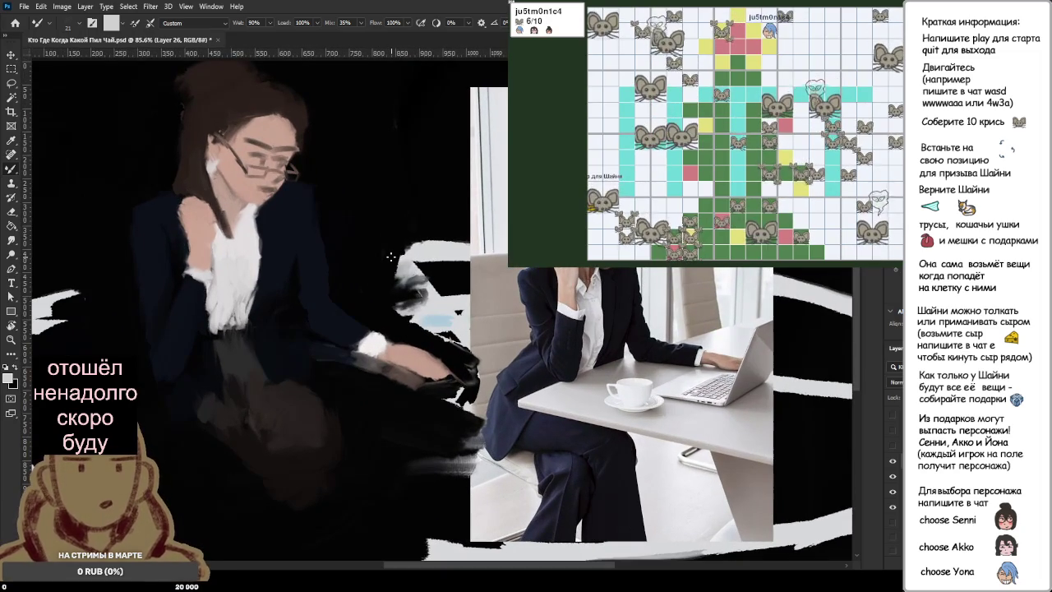
scroll(392, 258, "down", 3)
scroll(391, 257, "down", 3)
scroll(391, 257, "down", 2)
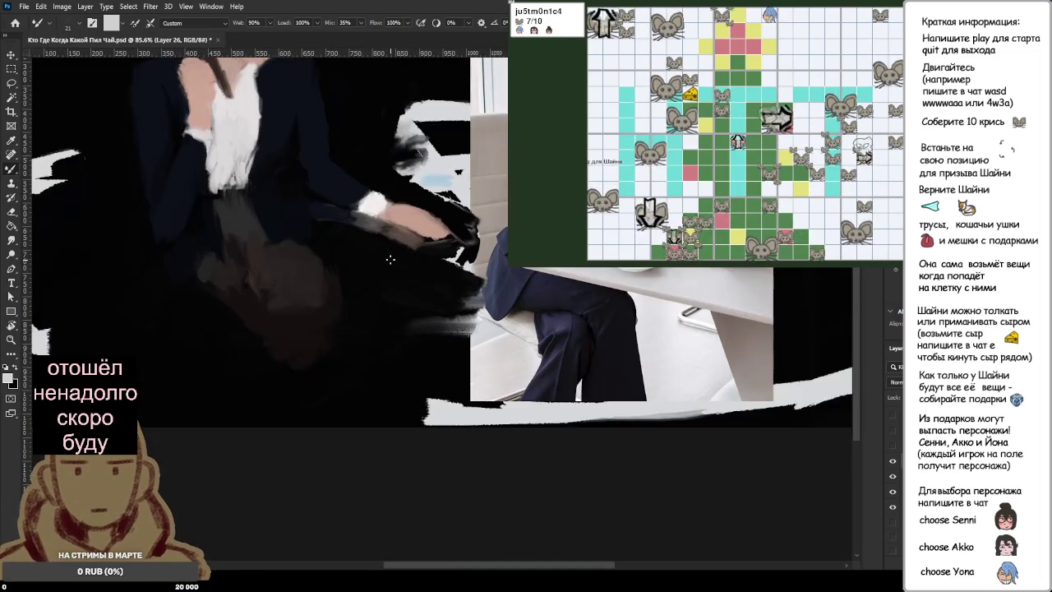
scroll(391, 258, "up", 2)
scroll(391, 259, "up", 1)
scroll(391, 260, "up", 1)
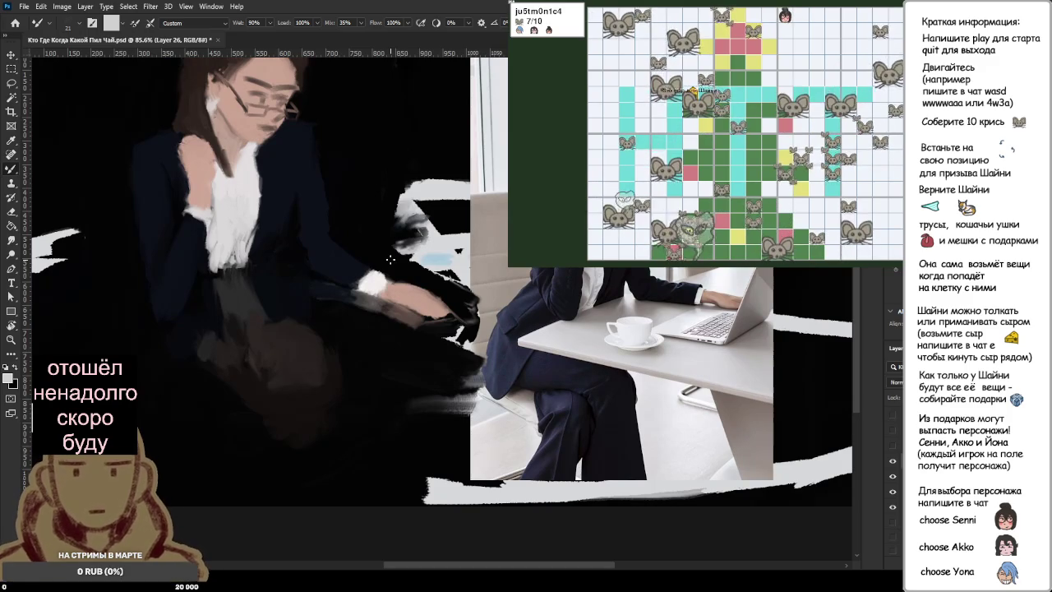
scroll(391, 258, "down", 1)
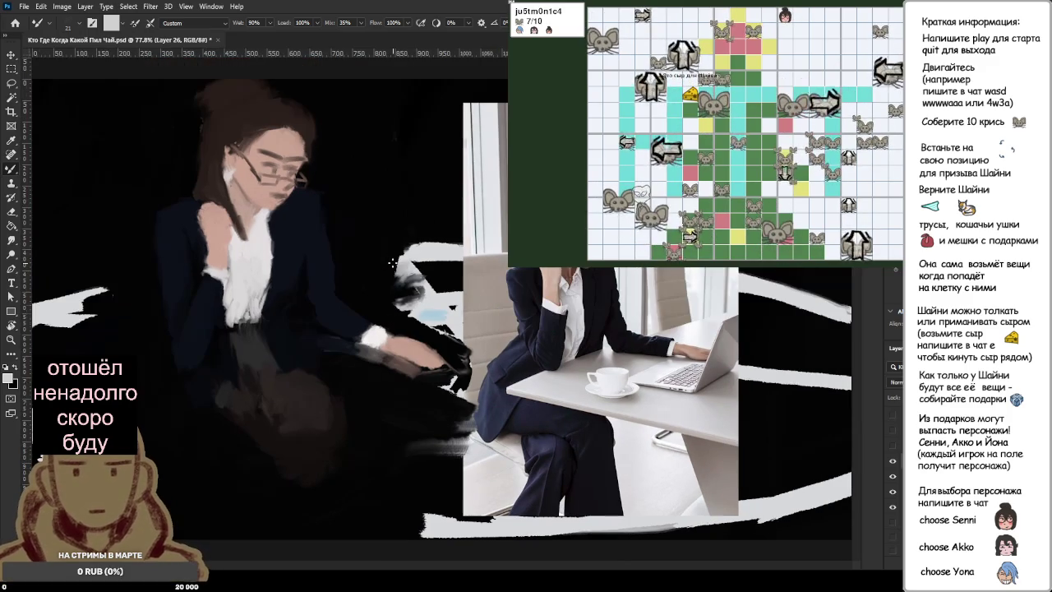
scroll(395, 258, "down", 1)
scroll(395, 258, "down", 2)
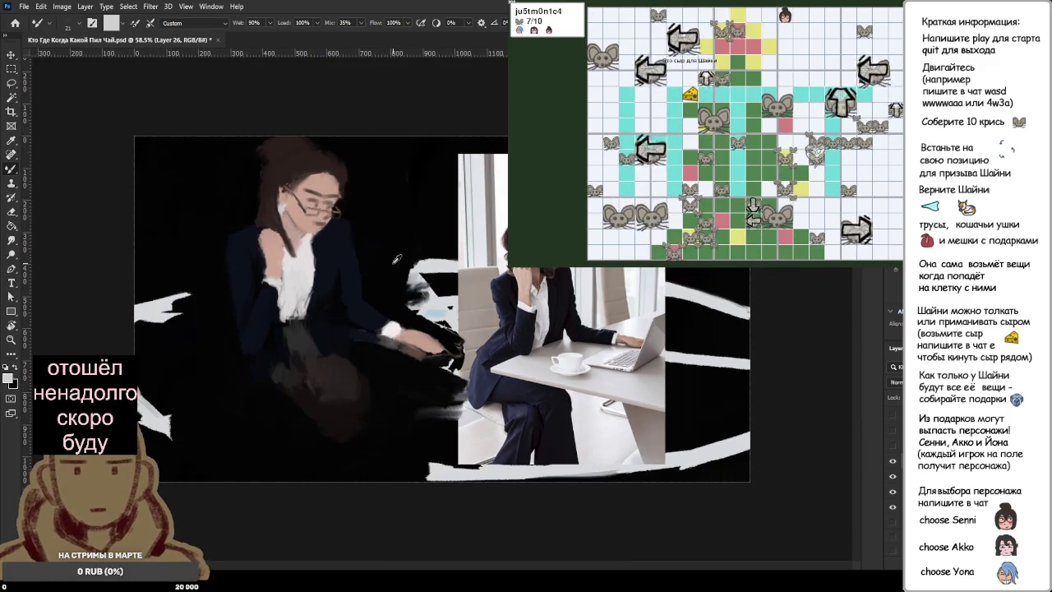
scroll(397, 259, "down", 1)
scroll(397, 259, "down", 1)
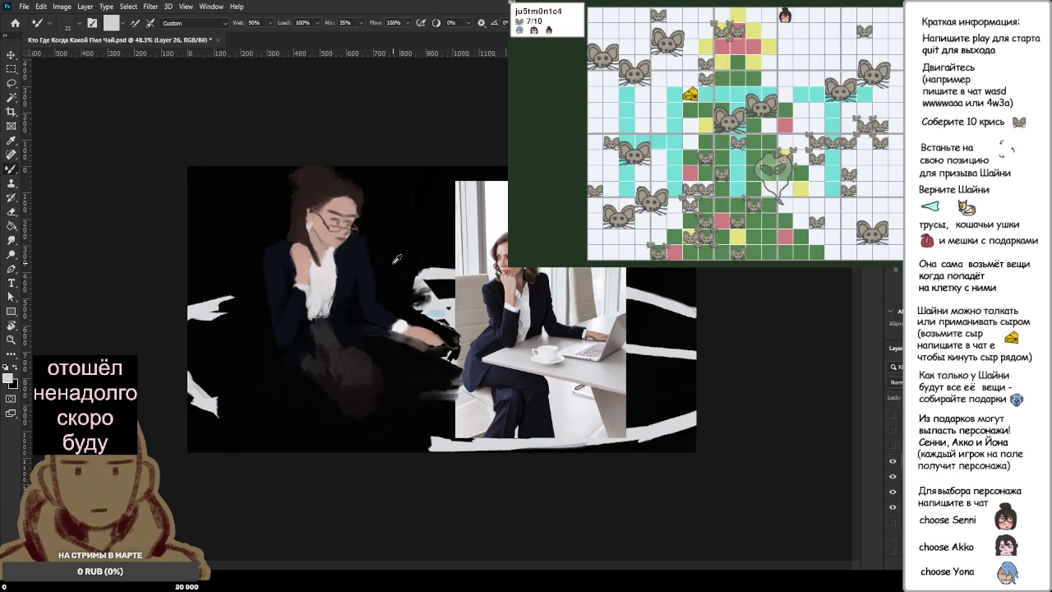